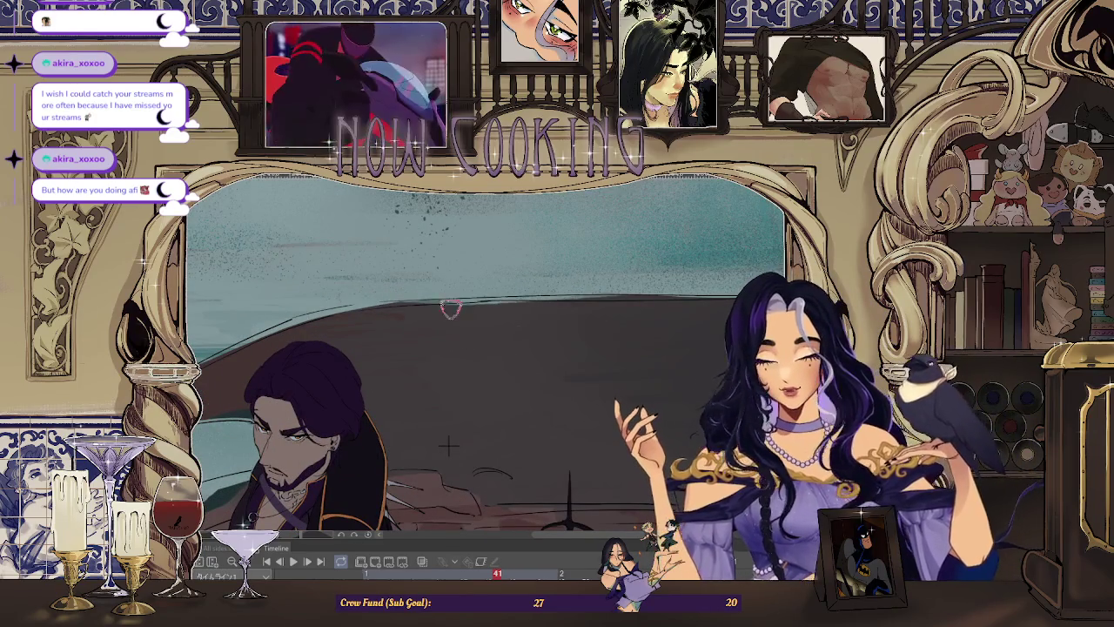
Paint darker strokes along the sea's horizon and the man's hair edge, rotating the canvas between them.
{"action": "left_click_drag", "start_coordinate": [409, 309], "coordinate": [536, 308]}
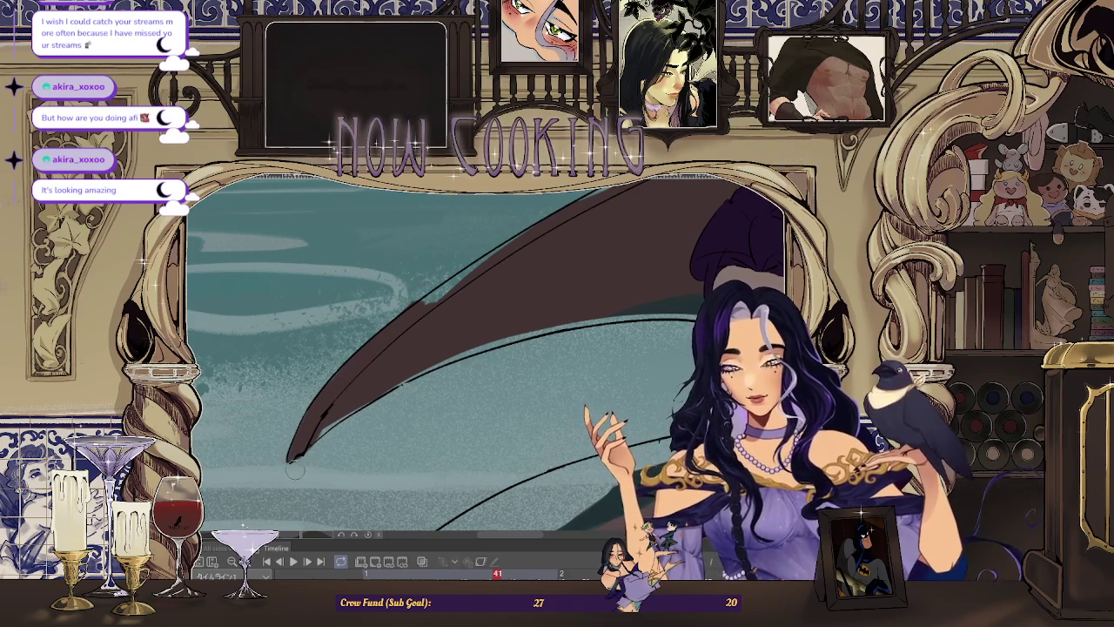
{"action": "scroll", "coordinate": [379, 370], "scroll_direction": "up", "scroll_amount": 2}
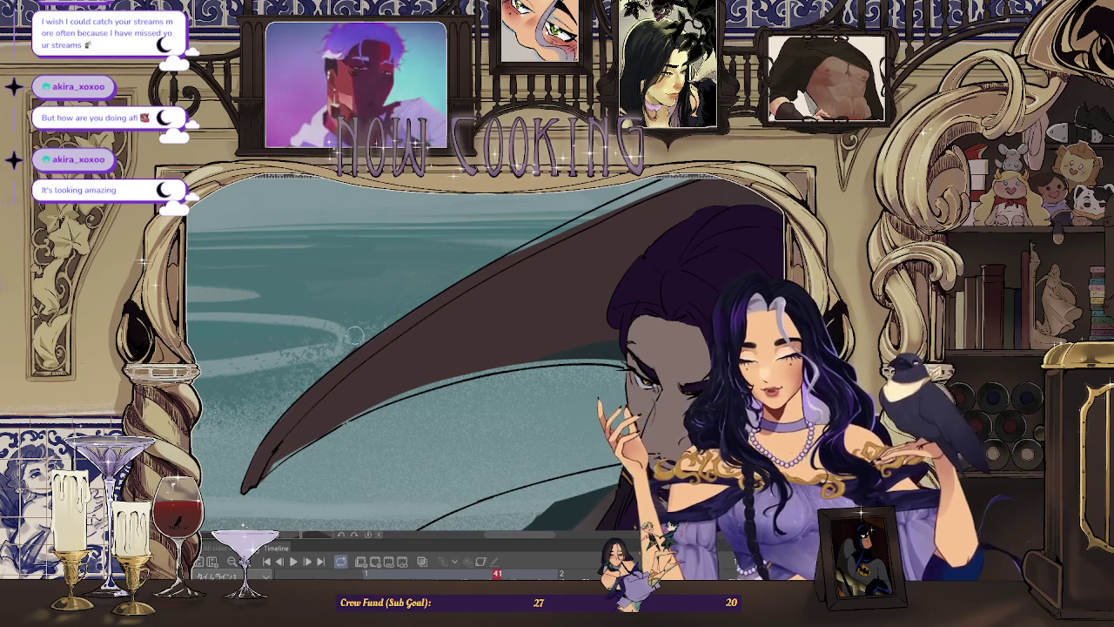
{"action": "left_click_drag", "start_coordinate": [353, 344], "coordinate": [447, 307]}
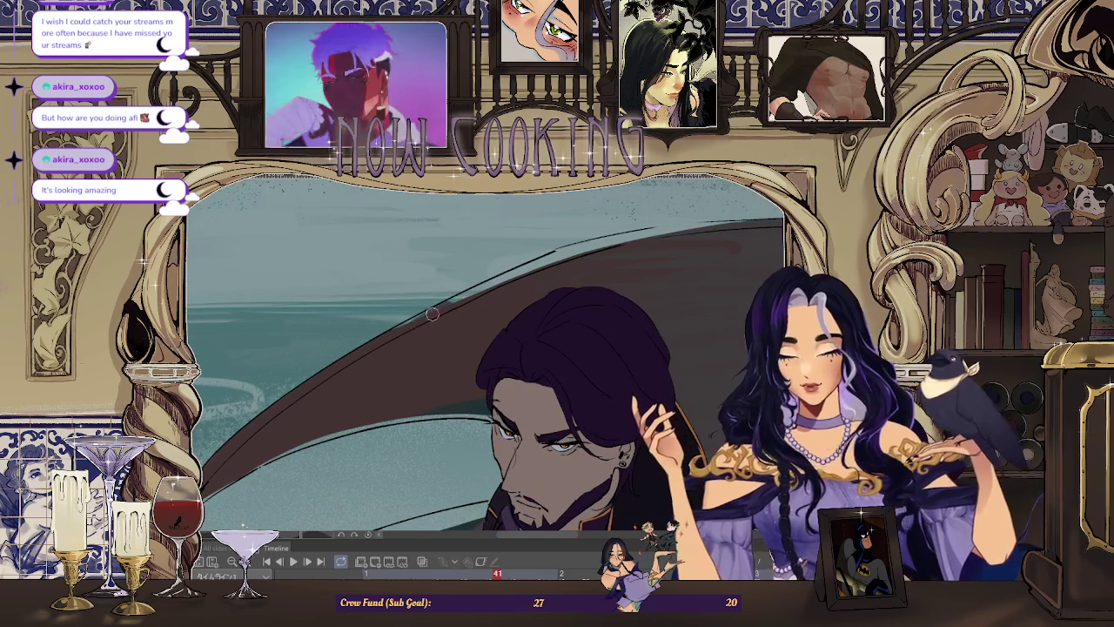
{"action": "left_click_drag", "start_coordinate": [416, 326], "coordinate": [552, 256]}
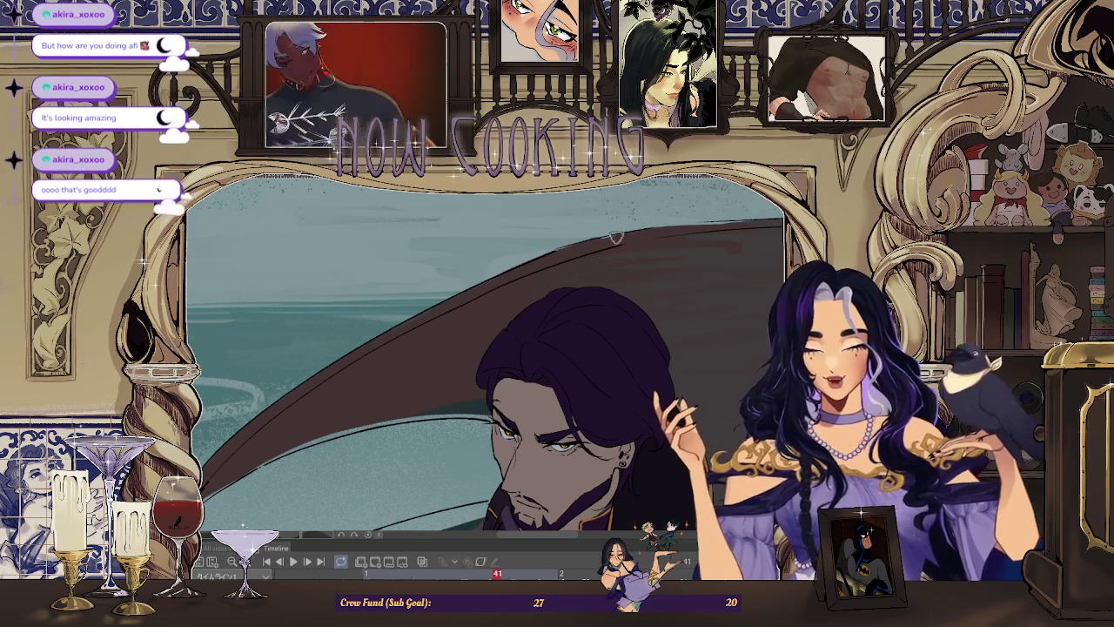
{"action": "mouse_move", "coordinate": [632, 234]}
{"action": "left_mouse_down"}
{"action": "mouse_move", "coordinate": [611, 419]}
{"action": "mouse_move", "coordinate": [646, 416]}
{"action": "left_mouse_up"}
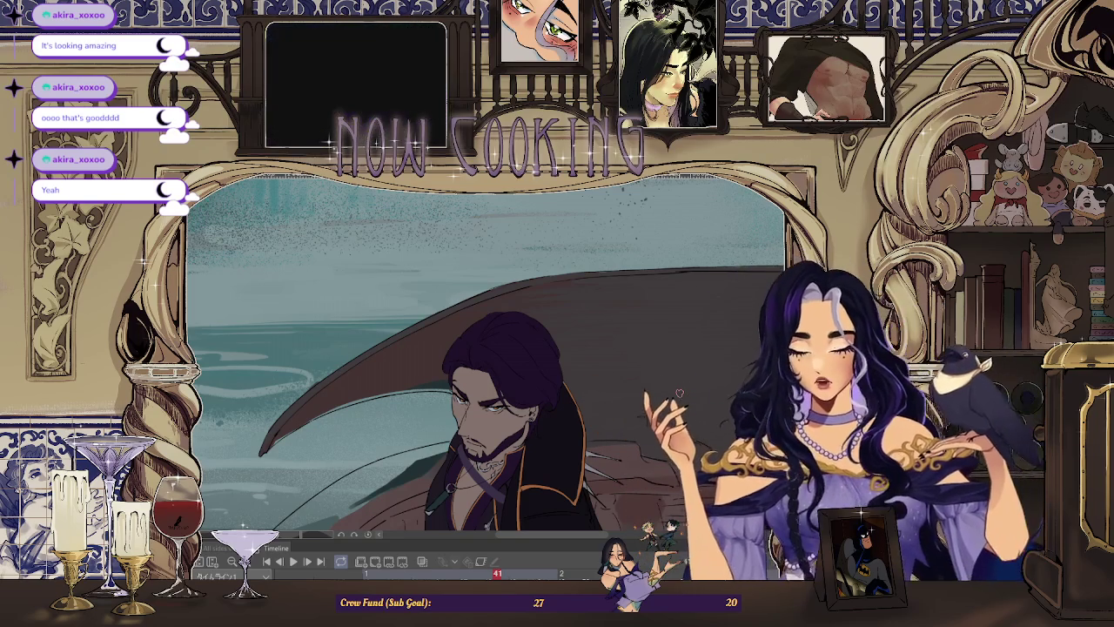
{"action": "key", "text": "ctrl+0"}
{"action": "key", "text": "Left"}
{"action": "key", "text": "Left"}
{"action": "key", "text": "Right"}
{"action": "key", "text": "Right"}
{"action": "scroll", "coordinate": [522, 342], "scroll_direction": "up", "scroll_amount": 5}
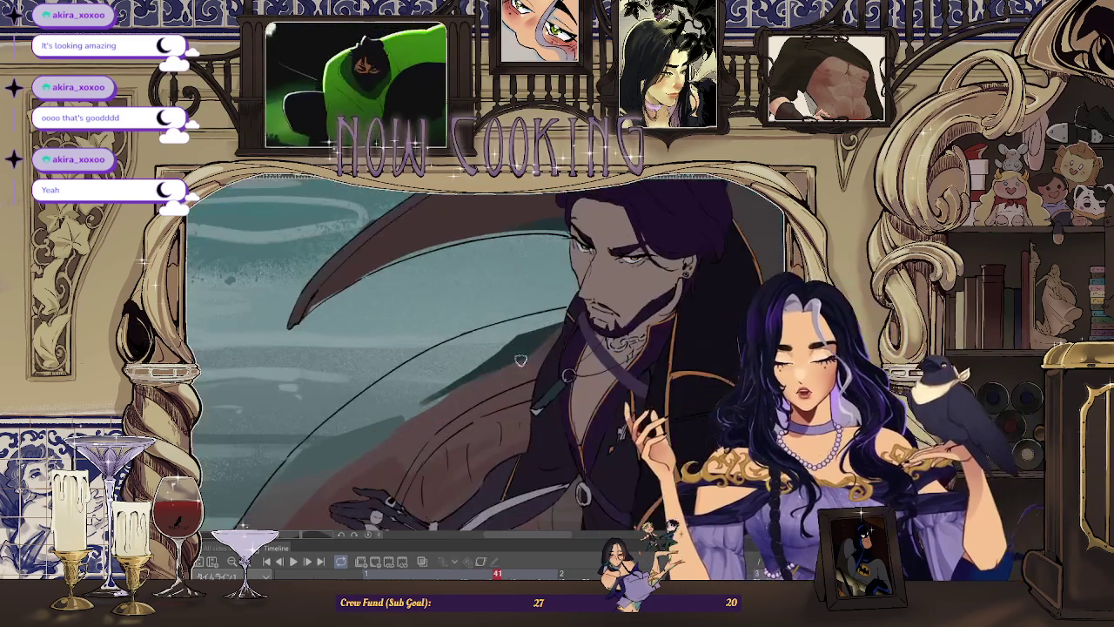
{"action": "left_click_drag", "start_coordinate": [522, 342], "coordinate": [488, 247]}
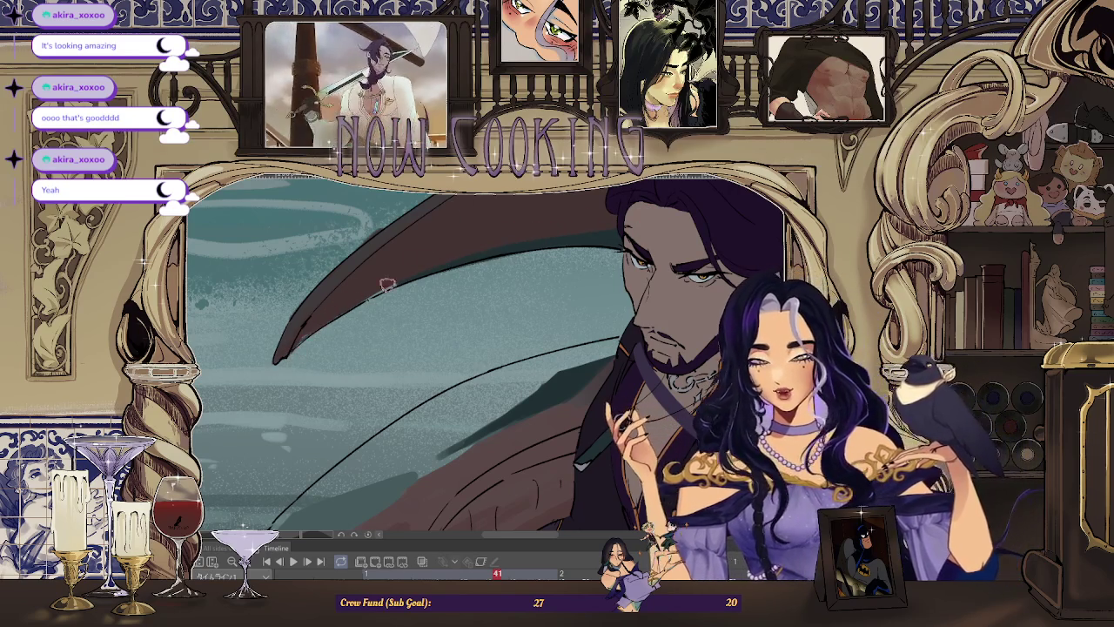
{"action": "key", "text": "ctrl+0"}
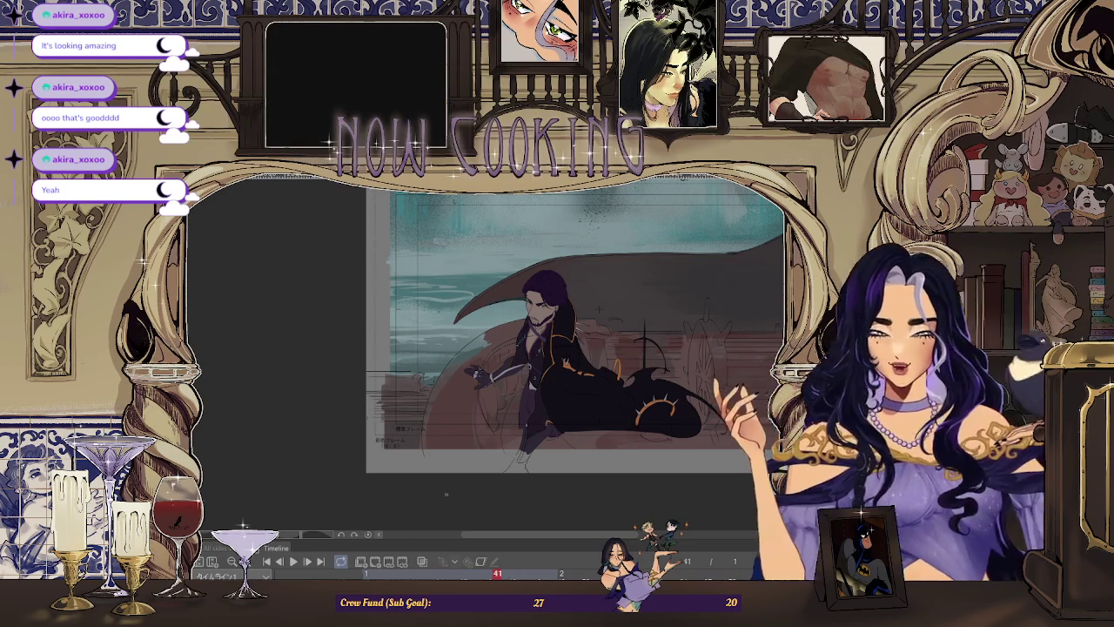
{"action": "key", "text": "ctrl+minus"}
{"action": "scroll", "coordinate": [686, 332], "scroll_direction": "up", "scroll_amount": 2}
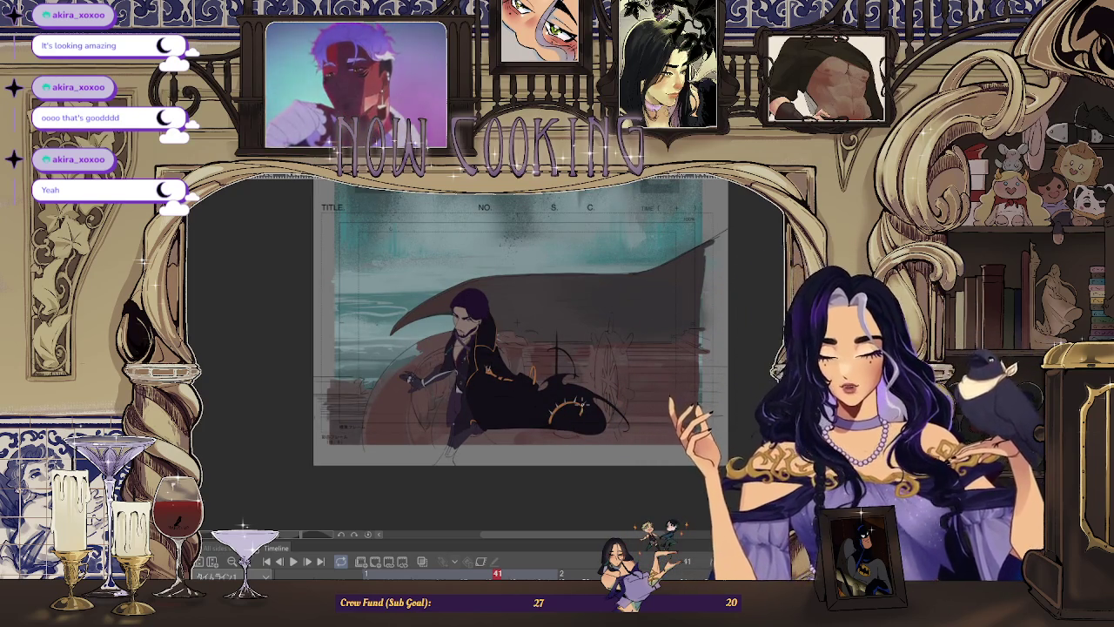
{"action": "scroll", "coordinate": [396, 366], "scroll_direction": "up", "scroll_amount": 2}
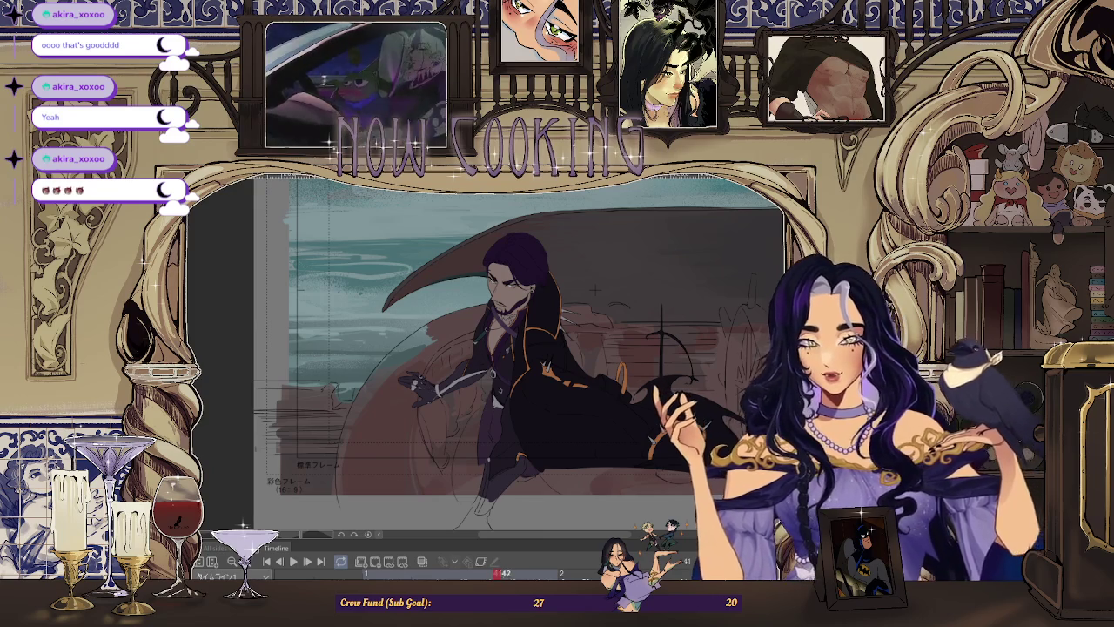
{"action": "mouse_move", "coordinate": [496, 570]}
{"action": "left_mouse_down"}
{"action": "mouse_move", "coordinate": [465, 572]}
{"action": "mouse_move", "coordinate": [497, 572]}
{"action": "left_mouse_up"}
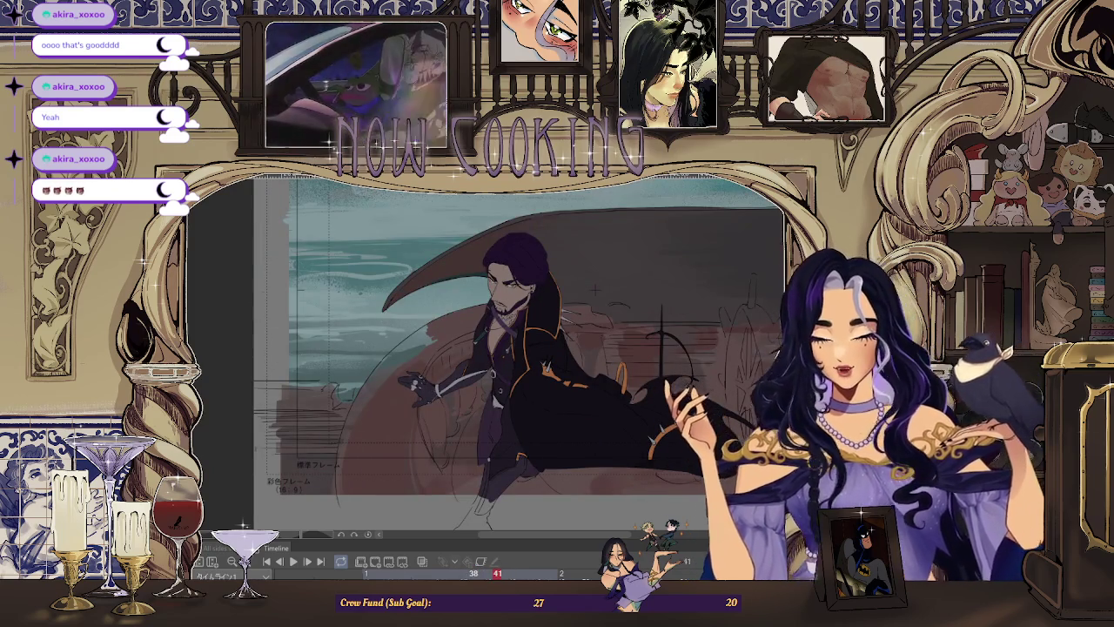
{"action": "scroll", "coordinate": [392, 380], "scroll_direction": "up", "scroll_amount": 2}
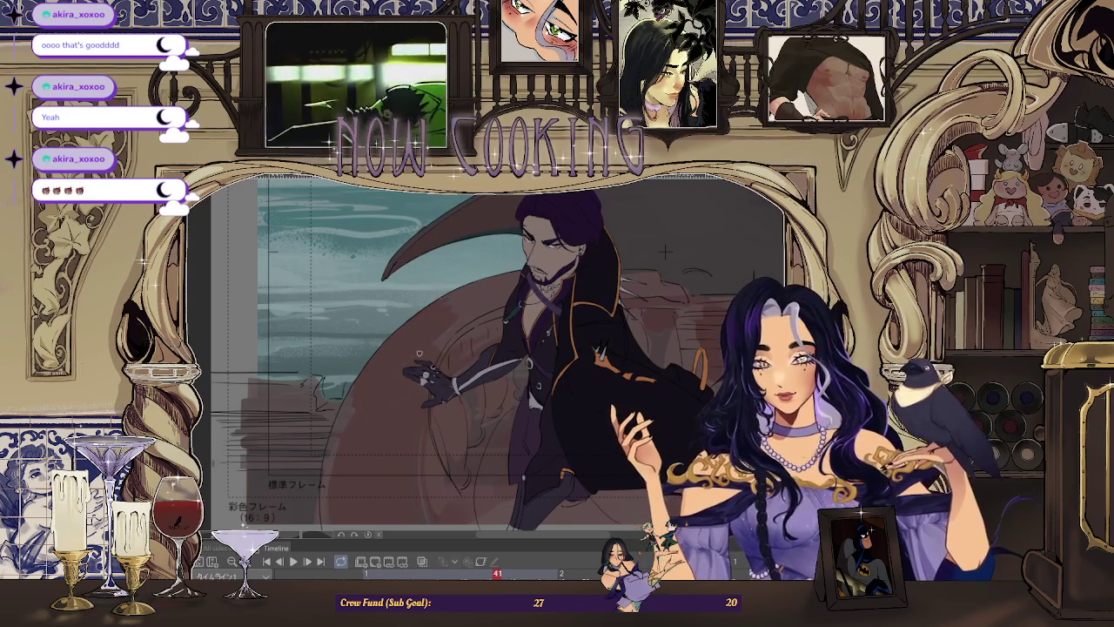
{"action": "scroll", "coordinate": [425, 363], "scroll_direction": "down", "scroll_amount": 2}
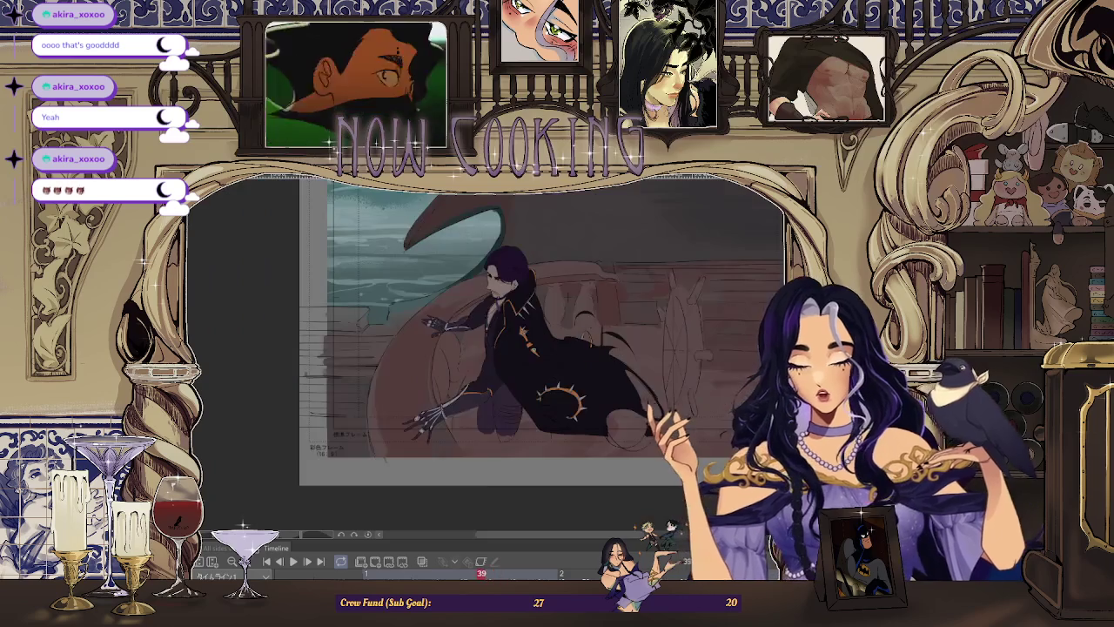
{"action": "scroll", "coordinate": [401, 362], "scroll_direction": "down", "scroll_amount": 1}
{"action": "scroll", "coordinate": [378, 361], "scroll_direction": "down", "scroll_amount": 1}
{"action": "scroll", "coordinate": [378, 360], "scroll_direction": "up", "scroll_amount": 2}
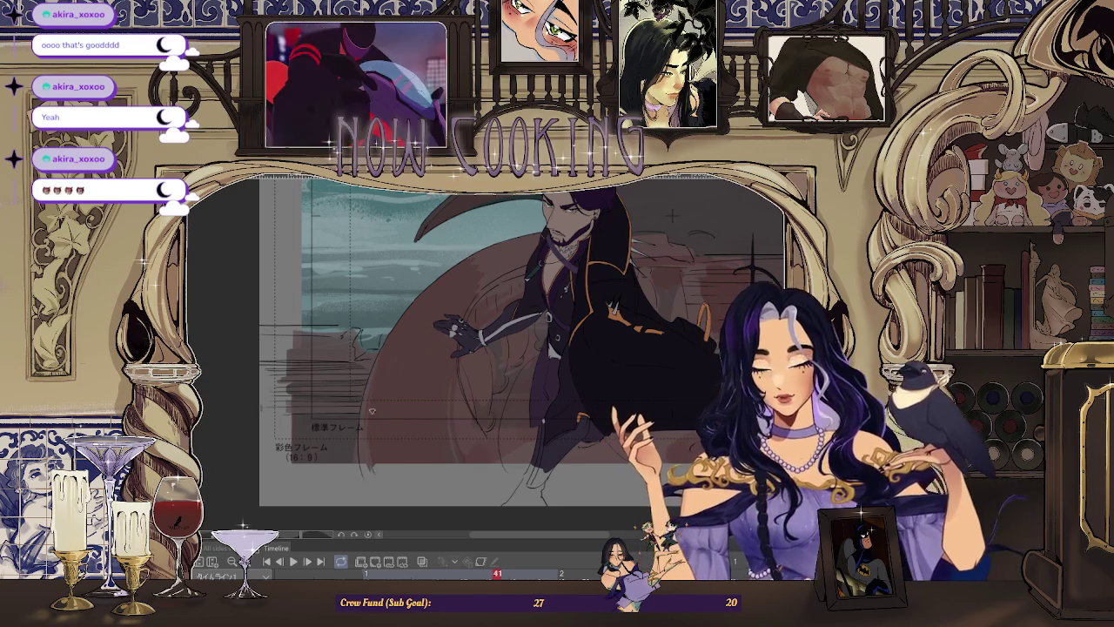
{"action": "scroll", "coordinate": [405, 451], "scroll_direction": "down", "scroll_amount": 2}
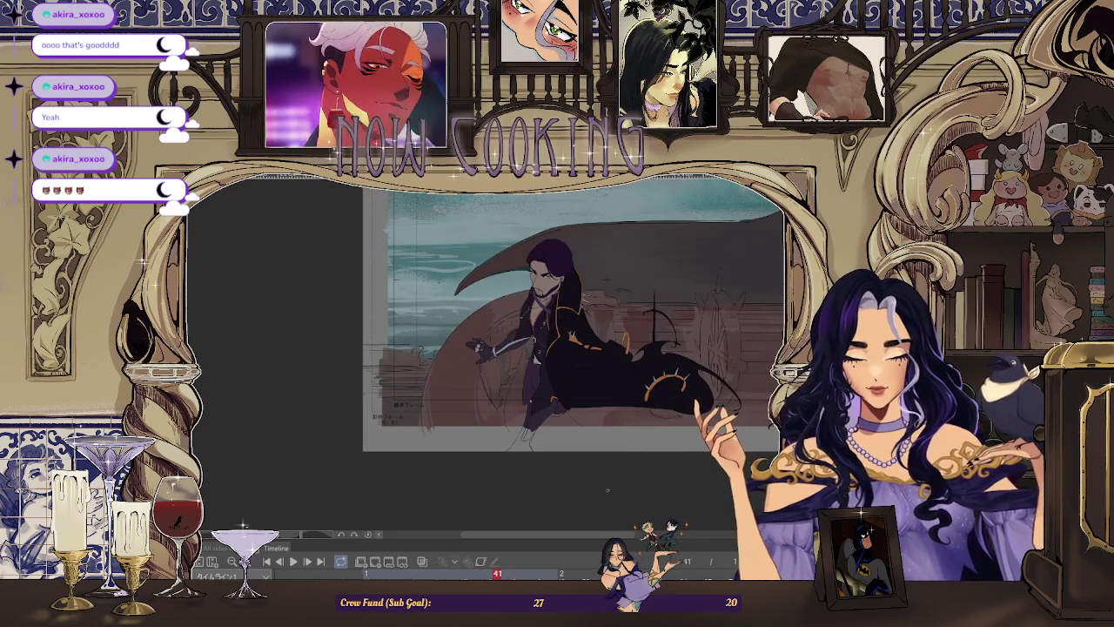
{"action": "key", "text": "Left"}
{"action": "key", "text": "Left"}
{"action": "key", "text": "Right"}
{"action": "key", "text": "Right"}
{"action": "key", "text": "Right"}
{"action": "key", "text": "Right"}
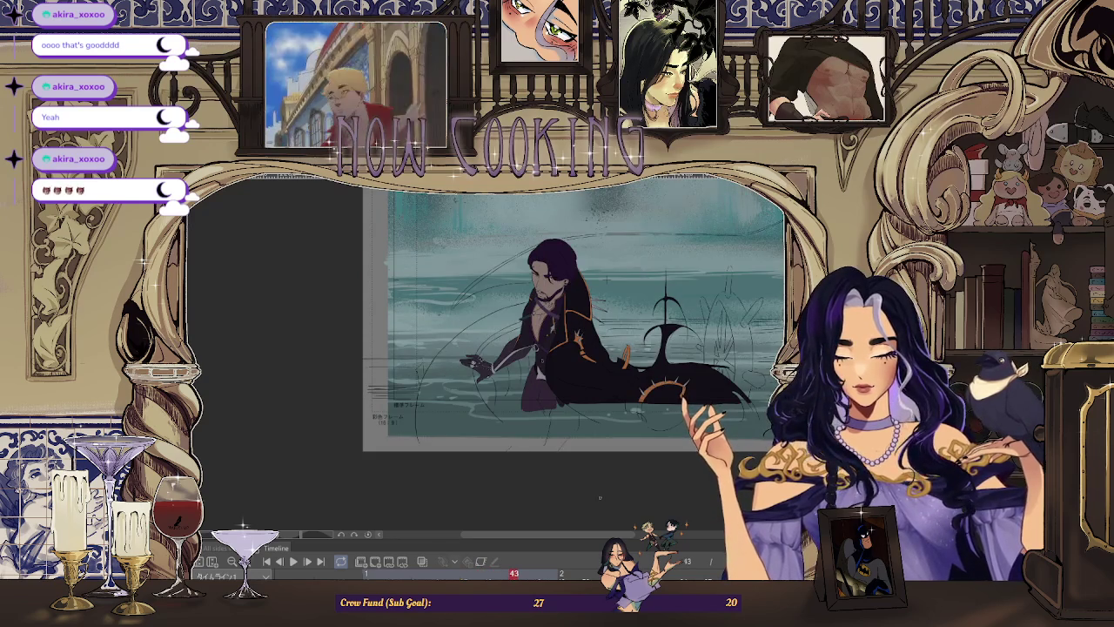
{"action": "key", "text": "Left"}
{"action": "key", "text": "Left"}
{"action": "key", "text": "Right"}
{"action": "key", "text": "Right"}
{"action": "key", "text": "Left"}
{"action": "key", "text": "Left"}
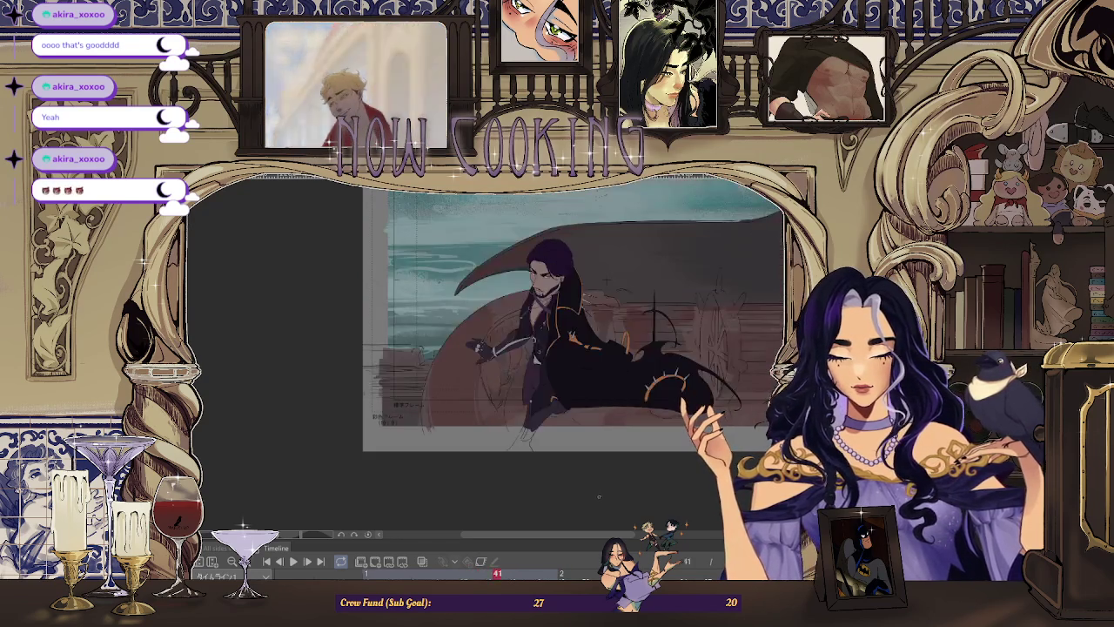
{"action": "key", "text": "Right"}
{"action": "key", "text": "Right"}
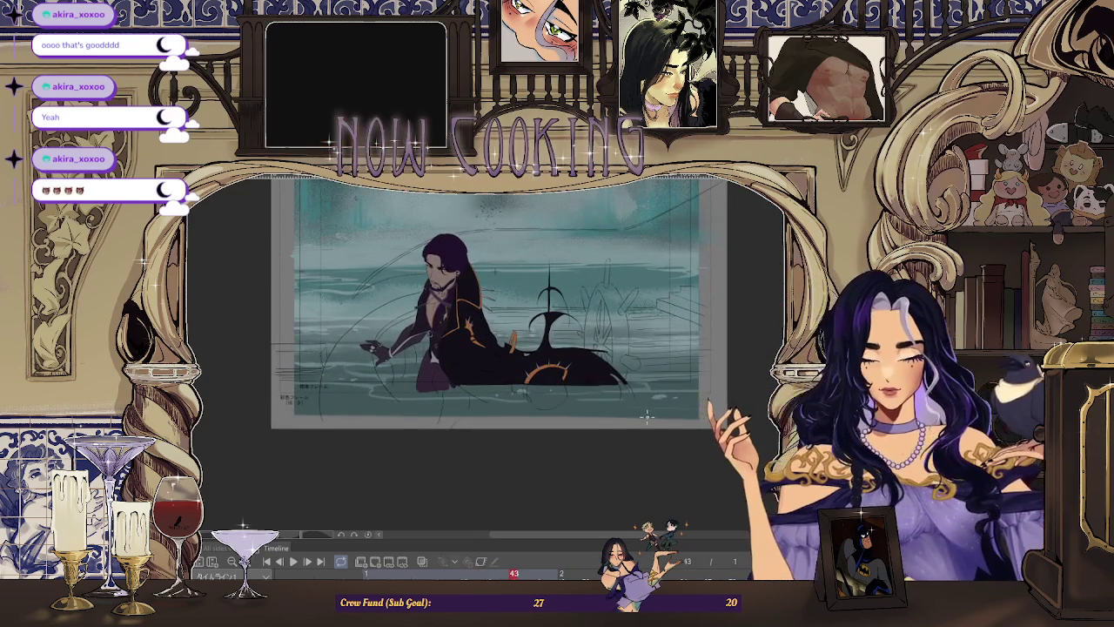
{"action": "key", "text": "Left"}
{"action": "key", "text": "Left"}
{"action": "key", "text": "Left"}
{"action": "key", "text": "Right"}
{"action": "key", "text": "Right"}
{"action": "key", "text": "Right"}
{"action": "key", "text": "Left"}
{"action": "key", "text": "Left"}
{"action": "key", "text": "Left"}
{"action": "key", "text": "Right"}
{"action": "scroll", "coordinate": [309, 333], "scroll_direction": "up", "scroll_amount": 5}
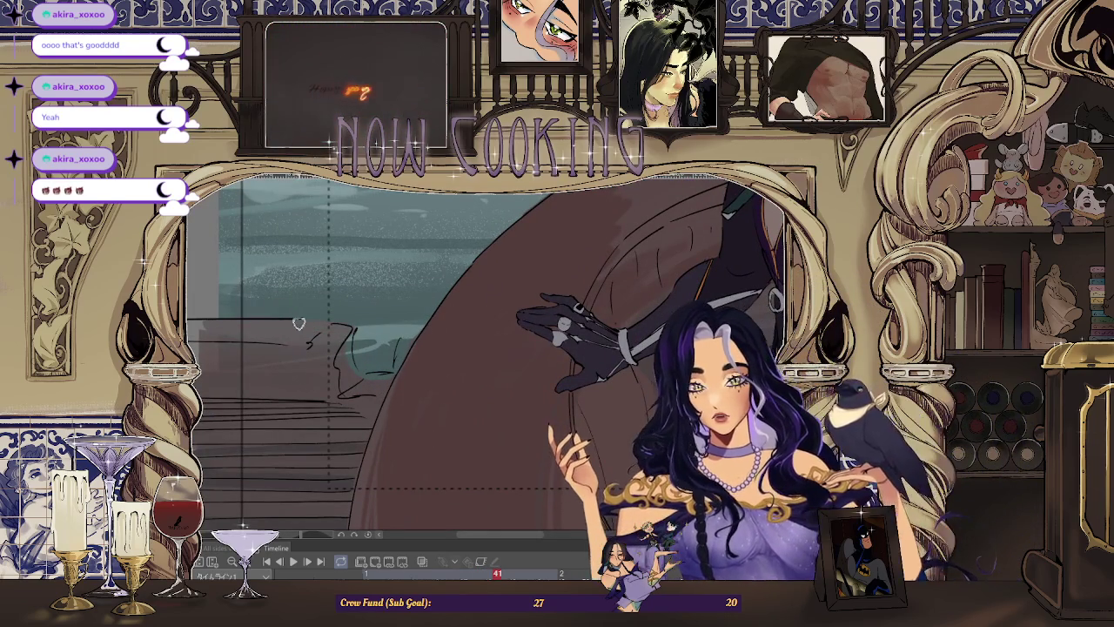
{"action": "scroll", "coordinate": [346, 367], "scroll_direction": "down", "scroll_amount": 3}
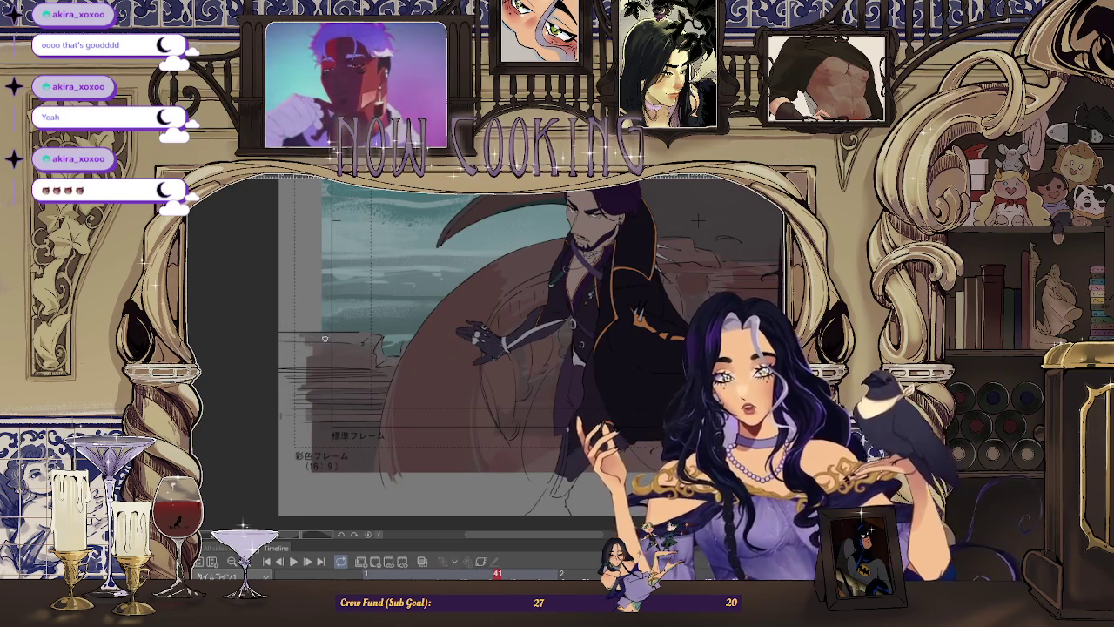
{"action": "scroll", "coordinate": [699, 221], "scroll_direction": "down", "scroll_amount": 1}
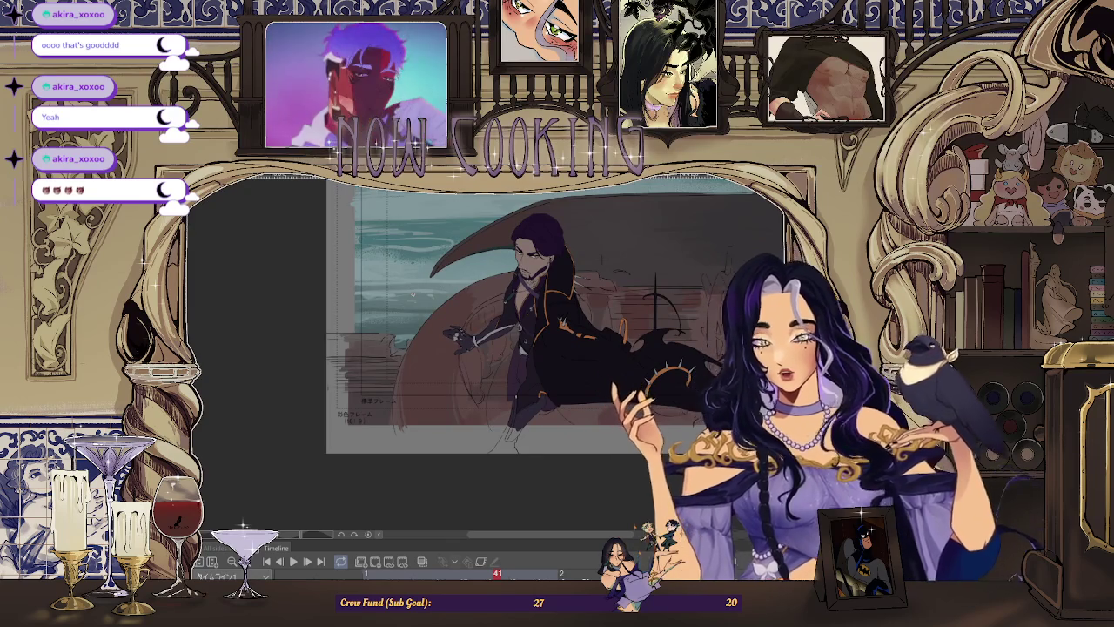
{"action": "scroll", "coordinate": [610, 450], "scroll_direction": "down", "scroll_amount": 1}
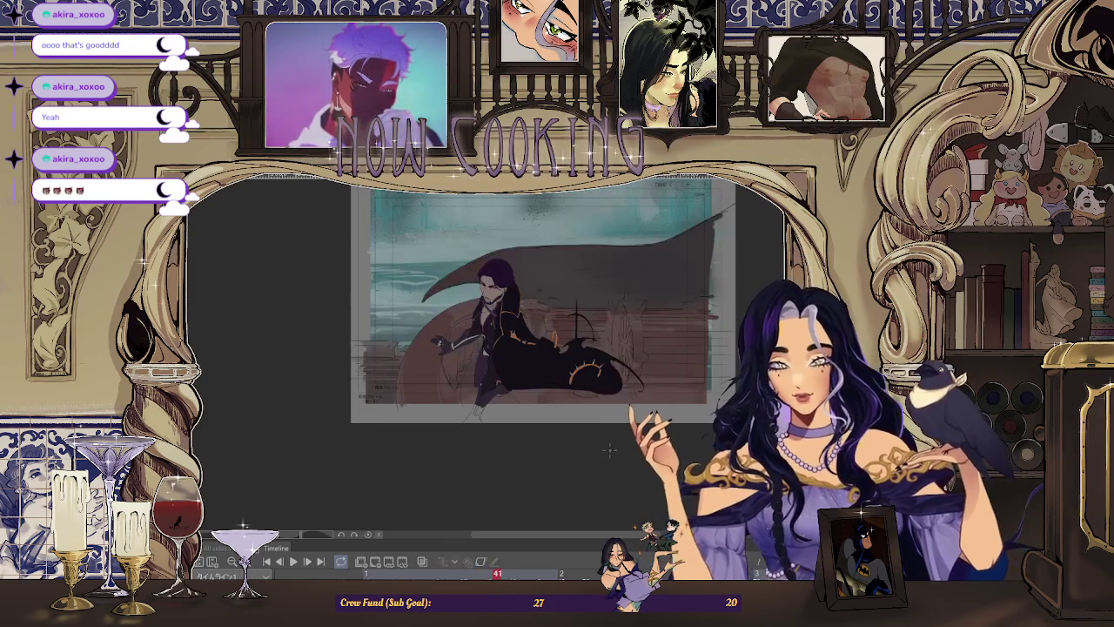
{"action": "scroll", "coordinate": [609, 449], "scroll_direction": "up", "scroll_amount": 2}
{"action": "scroll", "coordinate": [385, 338], "scroll_direction": "up", "scroll_amount": 2}
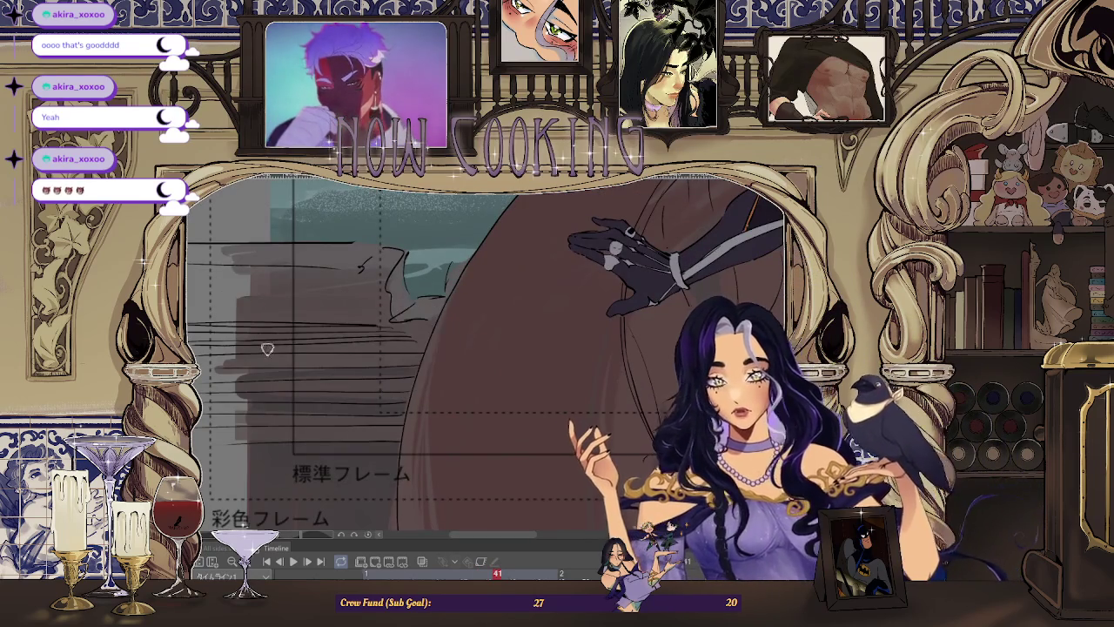
{"action": "scroll", "coordinate": [244, 337], "scroll_direction": "down", "scroll_amount": 3}
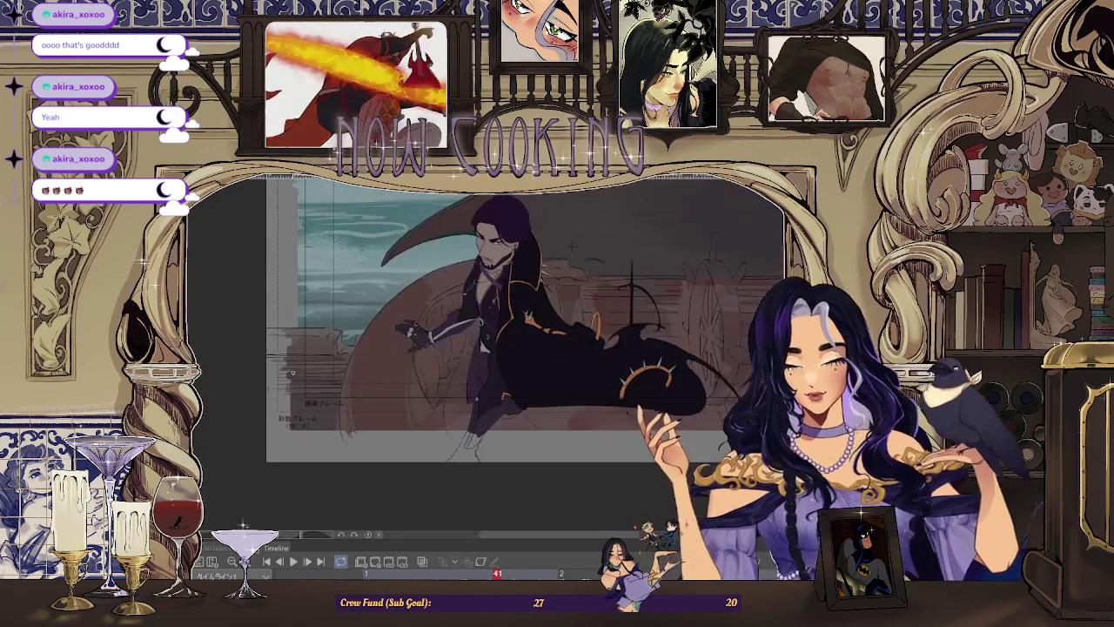
{"action": "scroll", "coordinate": [701, 373], "scroll_direction": "up", "scroll_amount": 1}
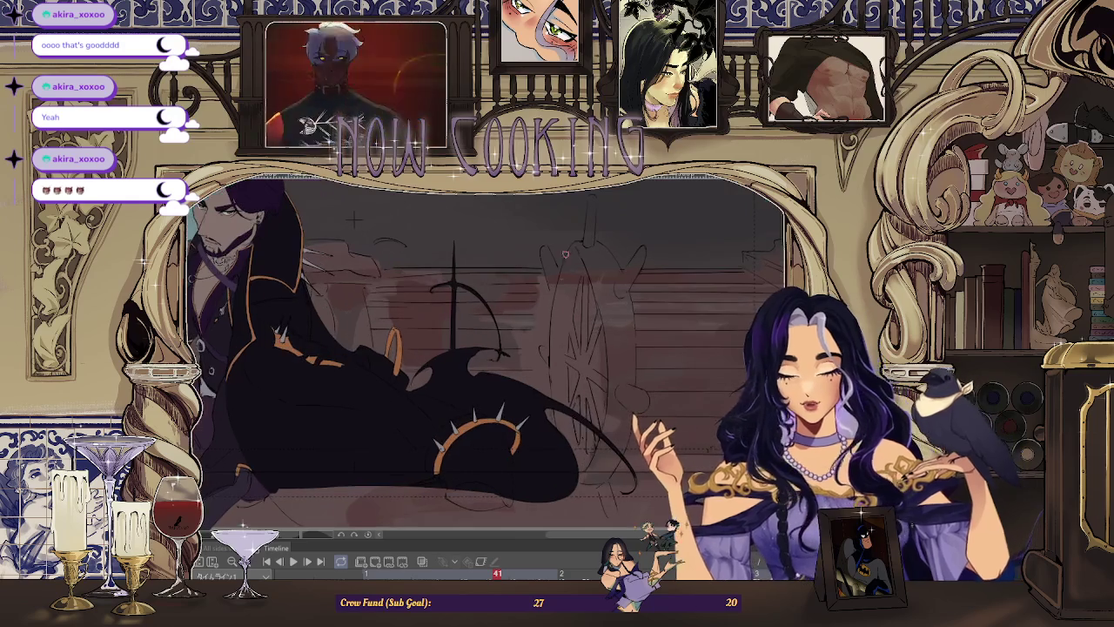
Zoom around the reclining man and ship's wheel, then fit the whole frame with Ctrl+0.
{"action": "scroll", "coordinate": [546, 266], "scroll_direction": "up", "scroll_amount": 2}
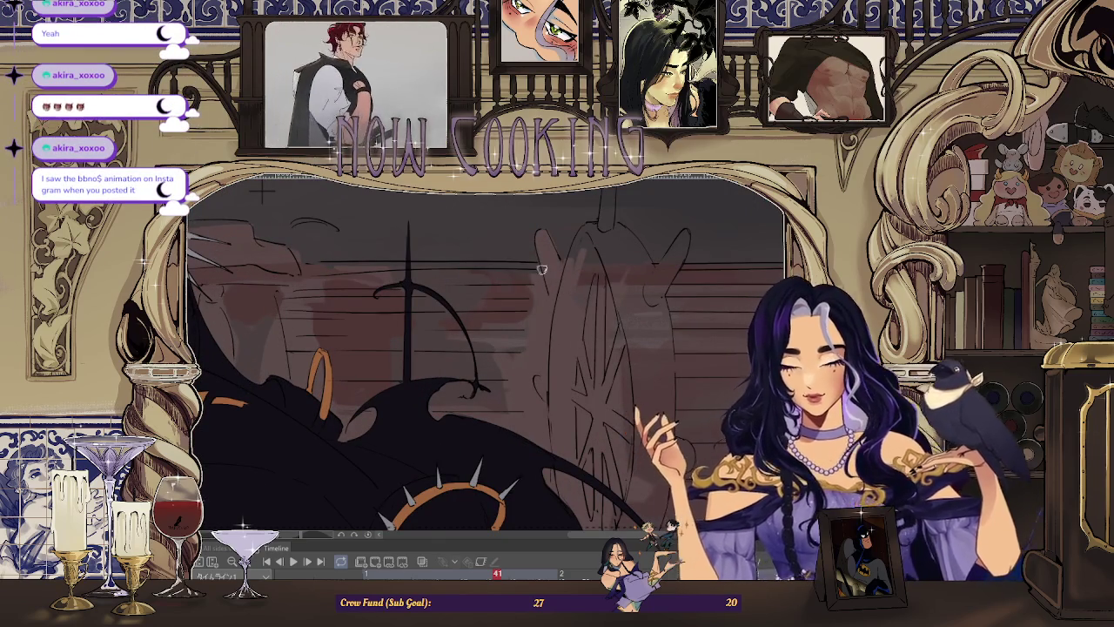
{"action": "scroll", "coordinate": [548, 335], "scroll_direction": "down", "scroll_amount": 1}
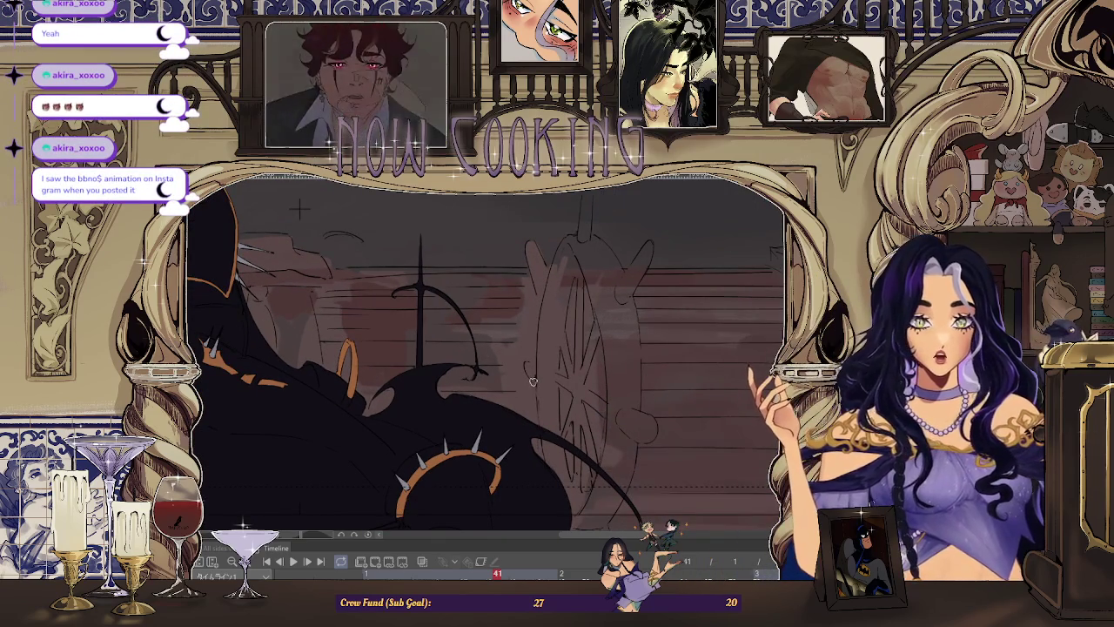
{"action": "scroll", "coordinate": [532, 381], "scroll_direction": "down", "scroll_amount": 1}
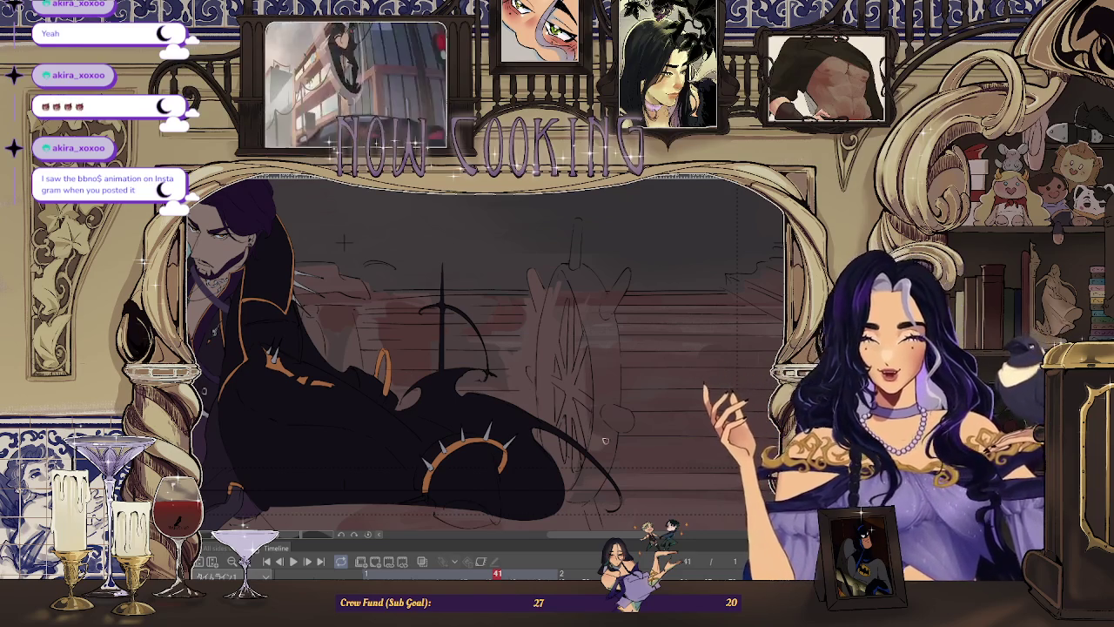
{"action": "scroll", "coordinate": [574, 248], "scroll_direction": "up", "scroll_amount": 2}
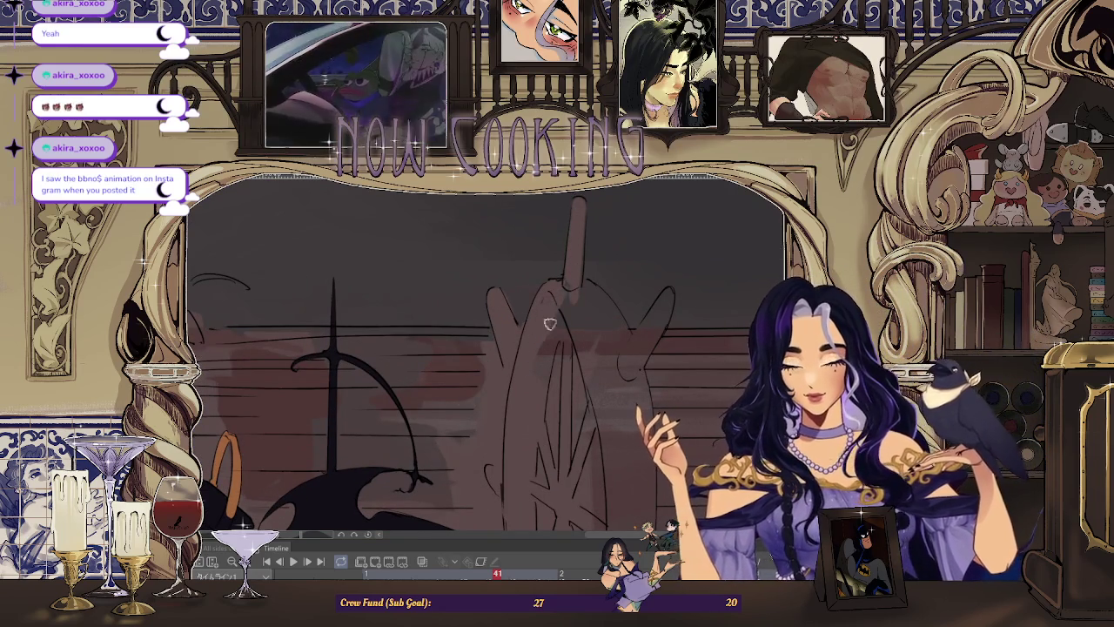
{"action": "scroll", "coordinate": [580, 337], "scroll_direction": "down", "scroll_amount": 2}
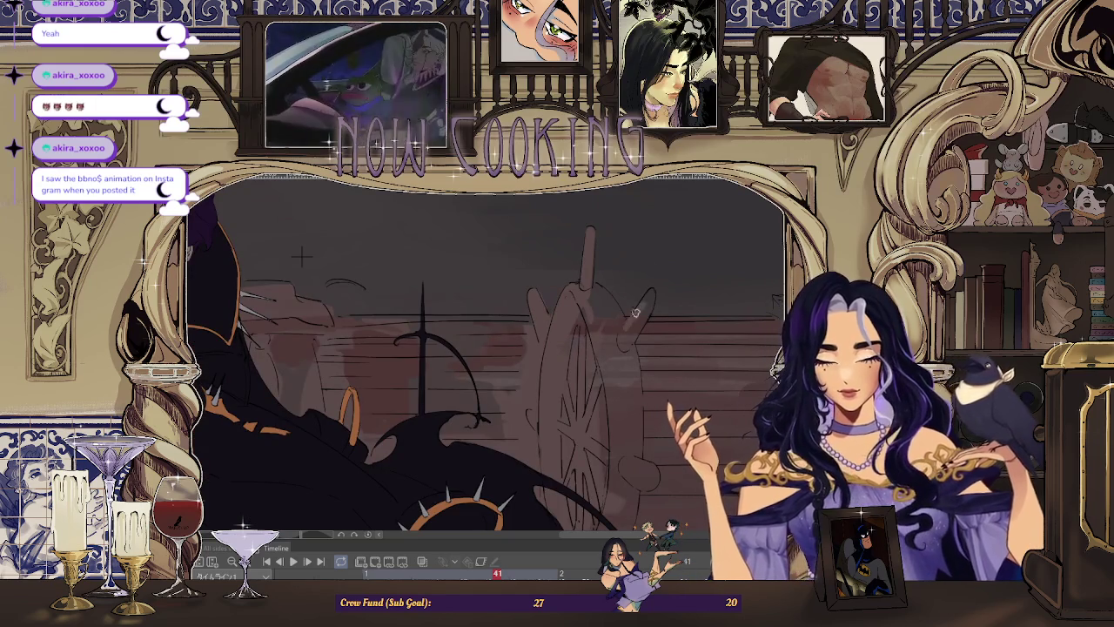
{"action": "scroll", "coordinate": [632, 326], "scroll_direction": "down", "scroll_amount": 2}
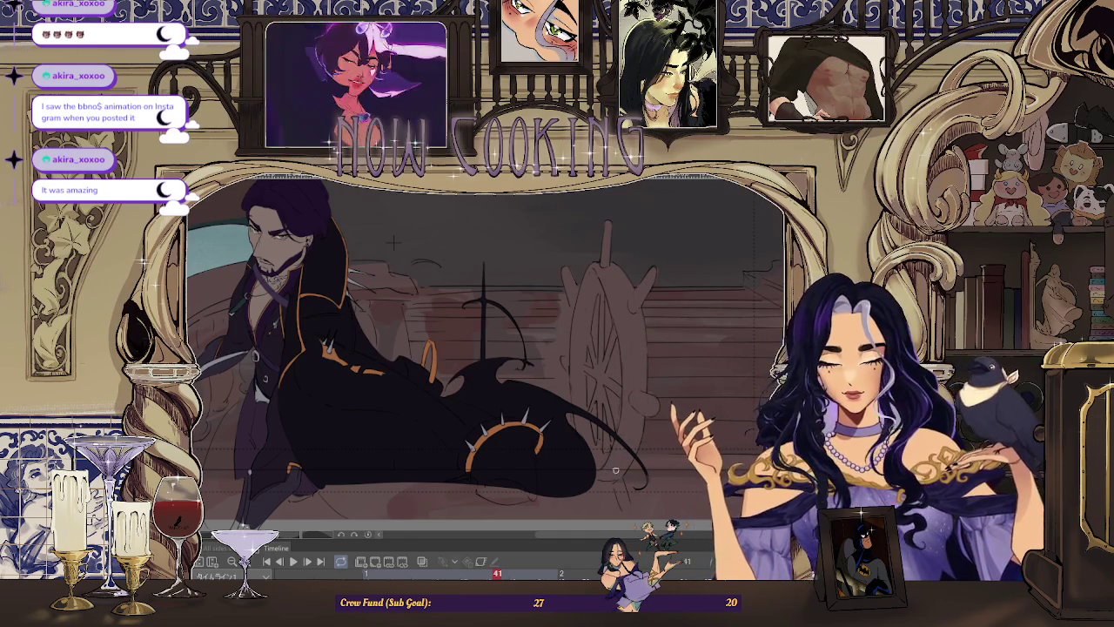
{"action": "key", "text": "ctrl+0"}
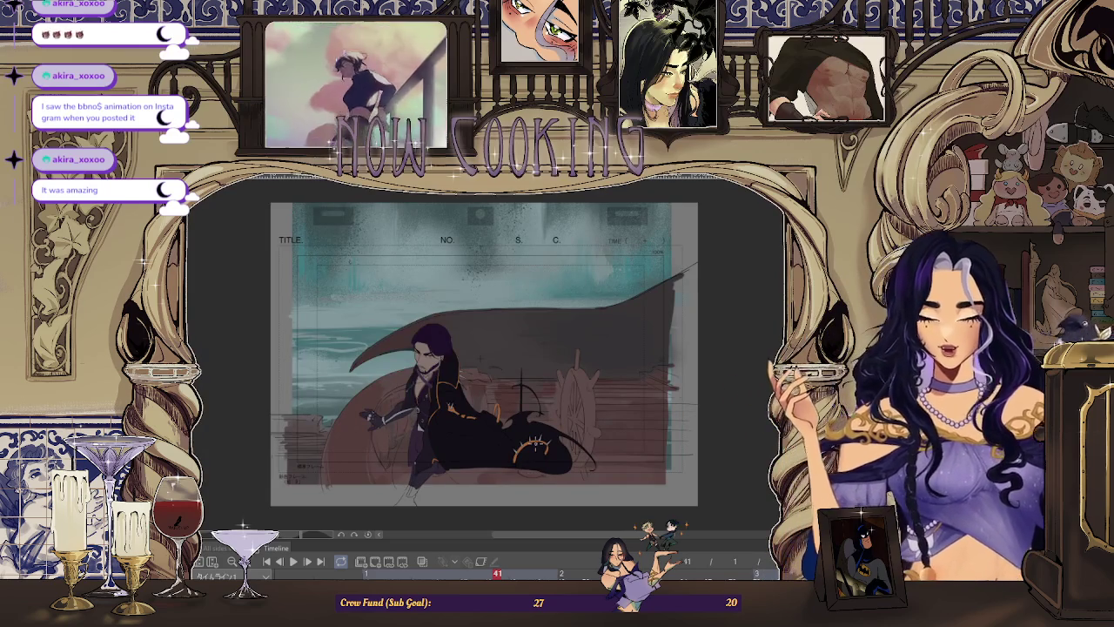
{"action": "scroll", "coordinate": [455, 418], "scroll_direction": "up", "scroll_amount": 5}
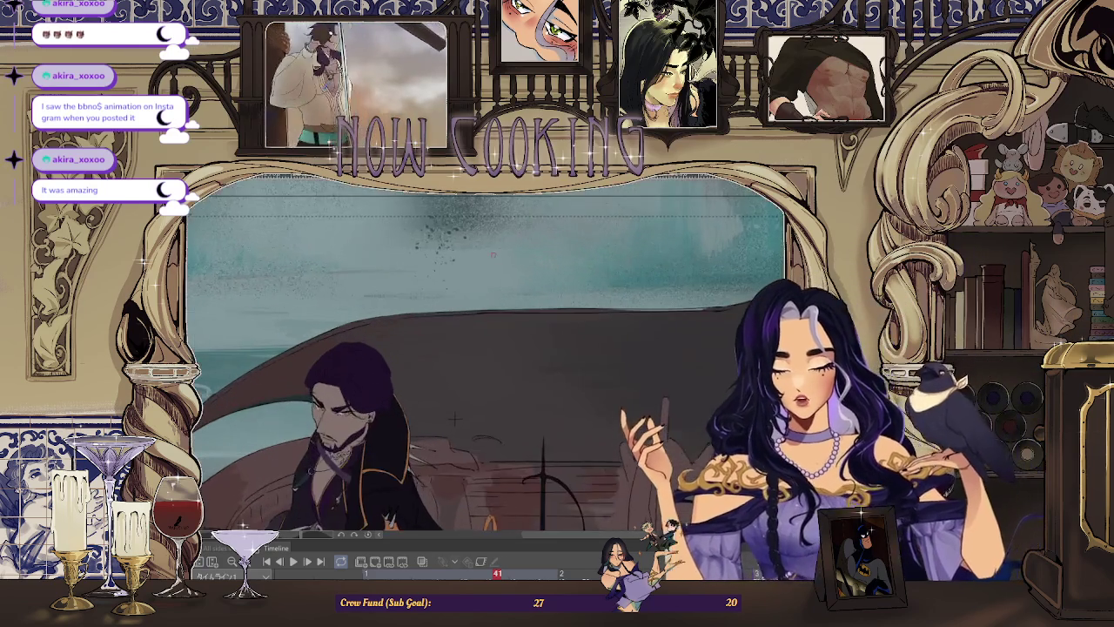
{"action": "scroll", "coordinate": [455, 418], "scroll_direction": "down", "scroll_amount": 2}
{"action": "scroll", "coordinate": [454, 417], "scroll_direction": "down", "scroll_amount": 3}
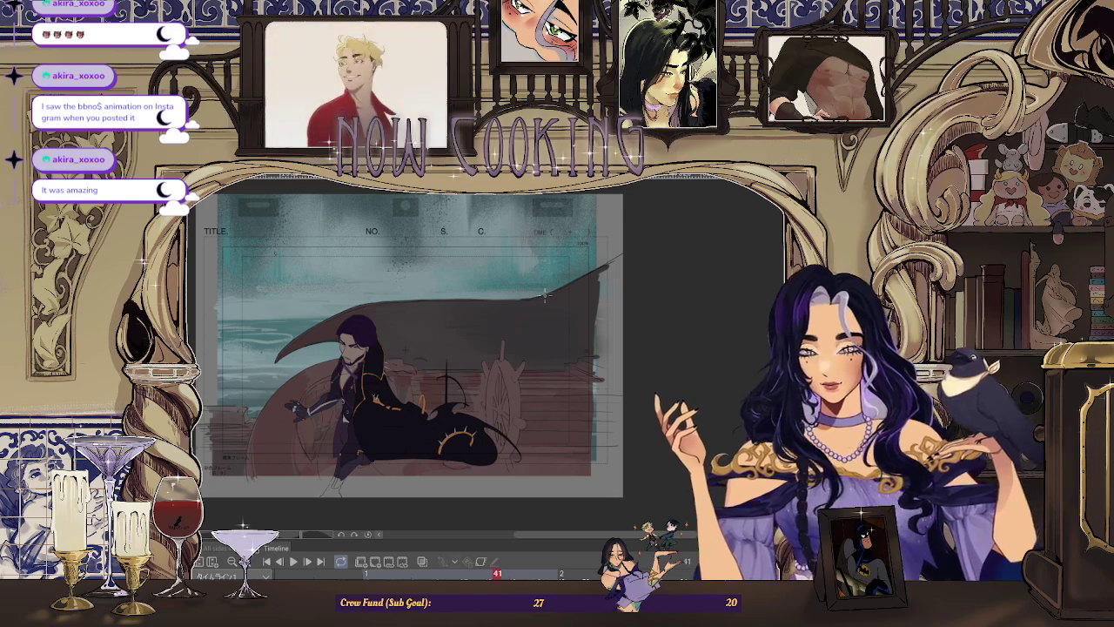
{"action": "key", "text": "ctrl+minus"}
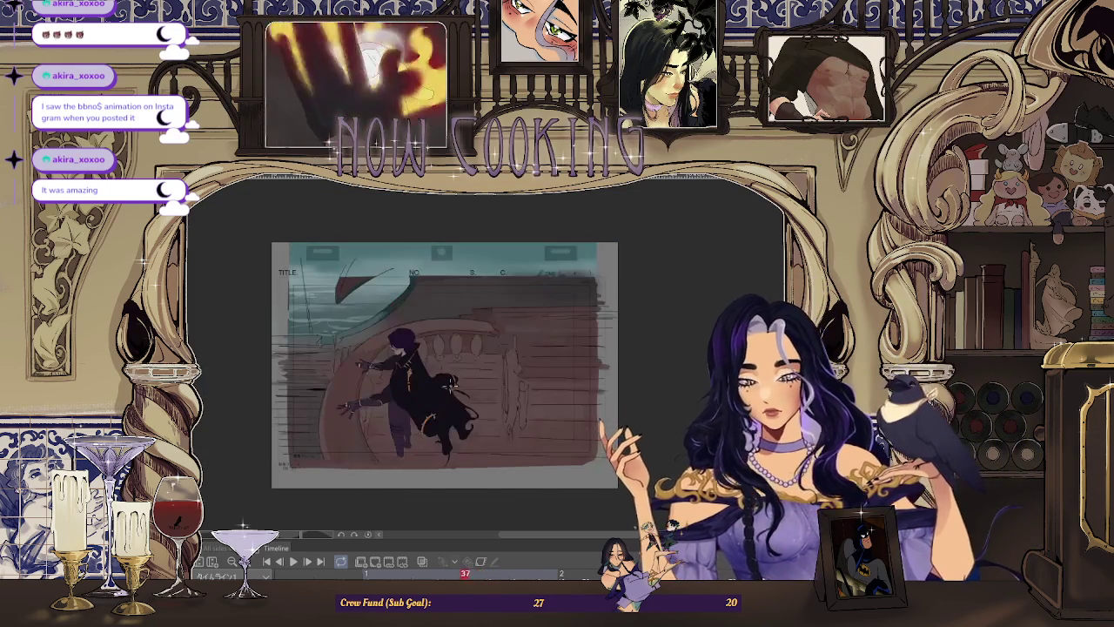
{"action": "key", "text": "ctrl+plus"}
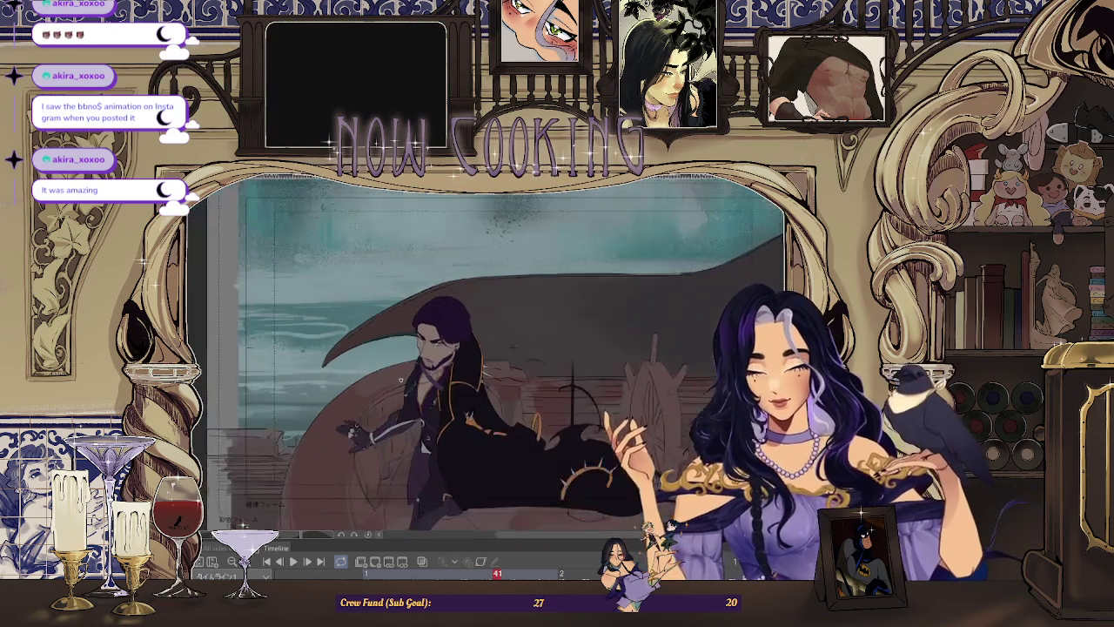
{"action": "left_click_drag", "start_coordinate": [337, 406], "coordinate": [380, 385]}
{"action": "key", "text": "ctrl+0"}
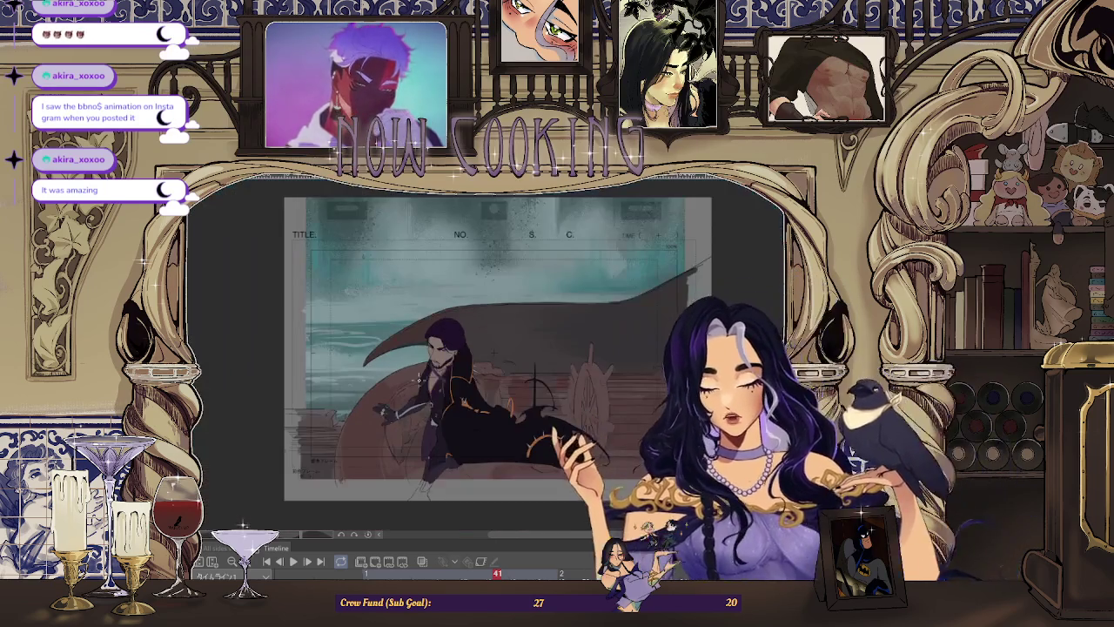
{"action": "key", "text": "Left"}
{"action": "key", "text": "Left"}
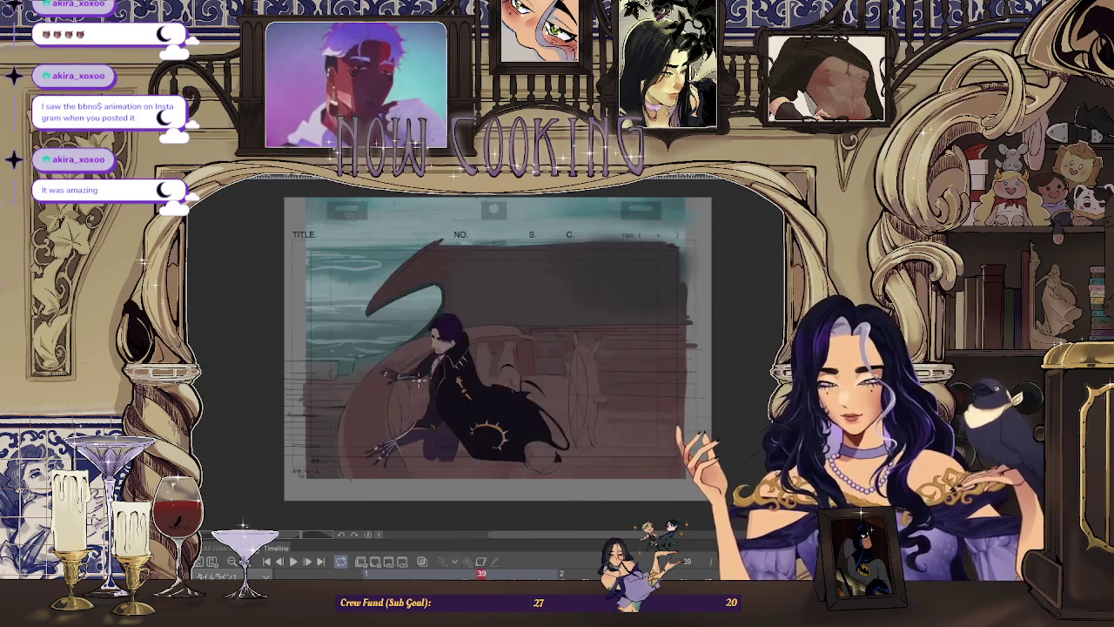
{"action": "key", "text": "ctrl+alt+0"}
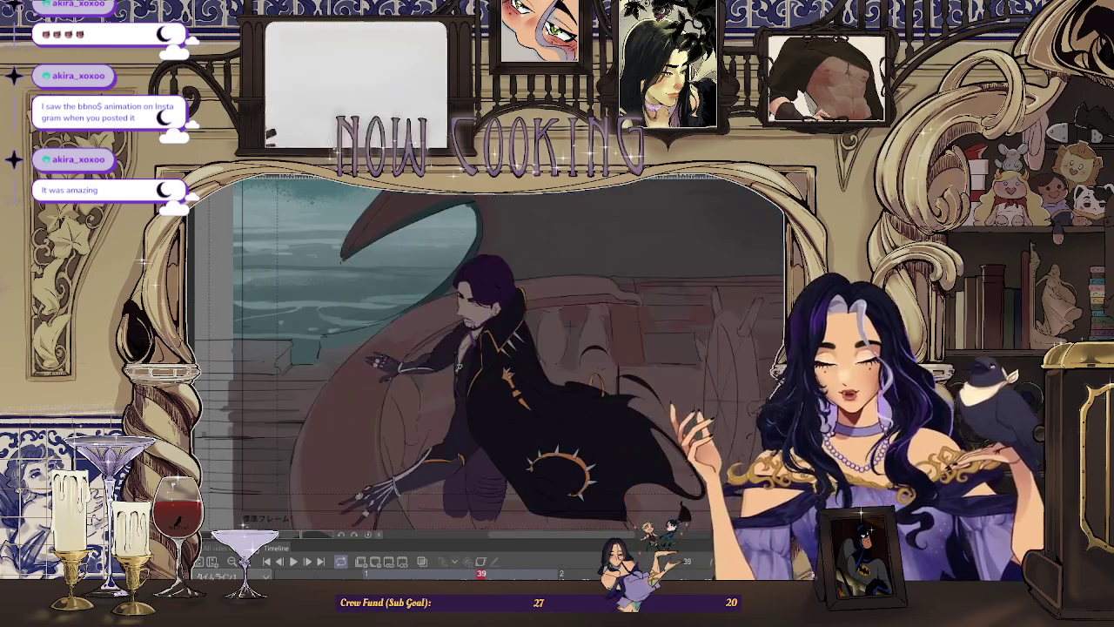
{"action": "scroll", "coordinate": [649, 329], "scroll_direction": "down", "scroll_amount": 2}
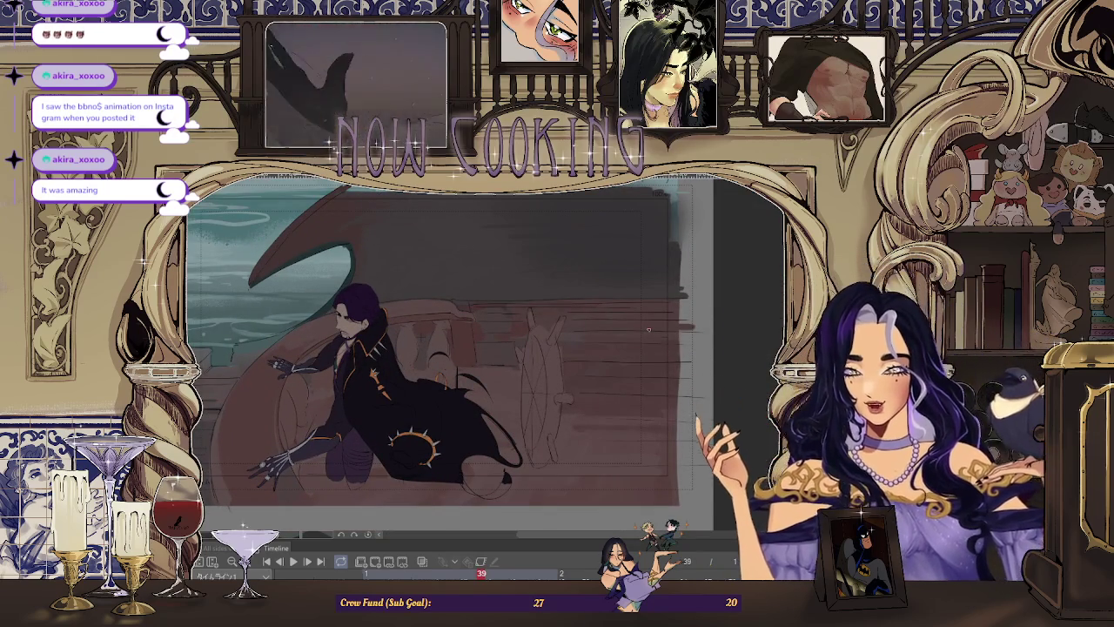
{"action": "scroll", "coordinate": [648, 329], "scroll_direction": "down", "scroll_amount": 2}
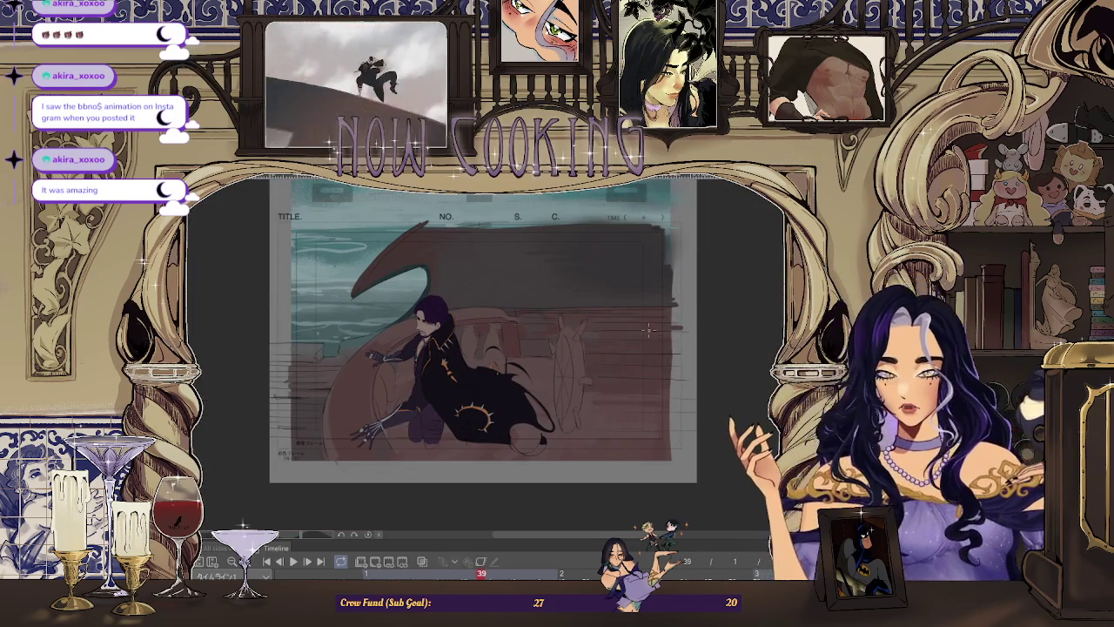
{"action": "key", "text": "Right"}
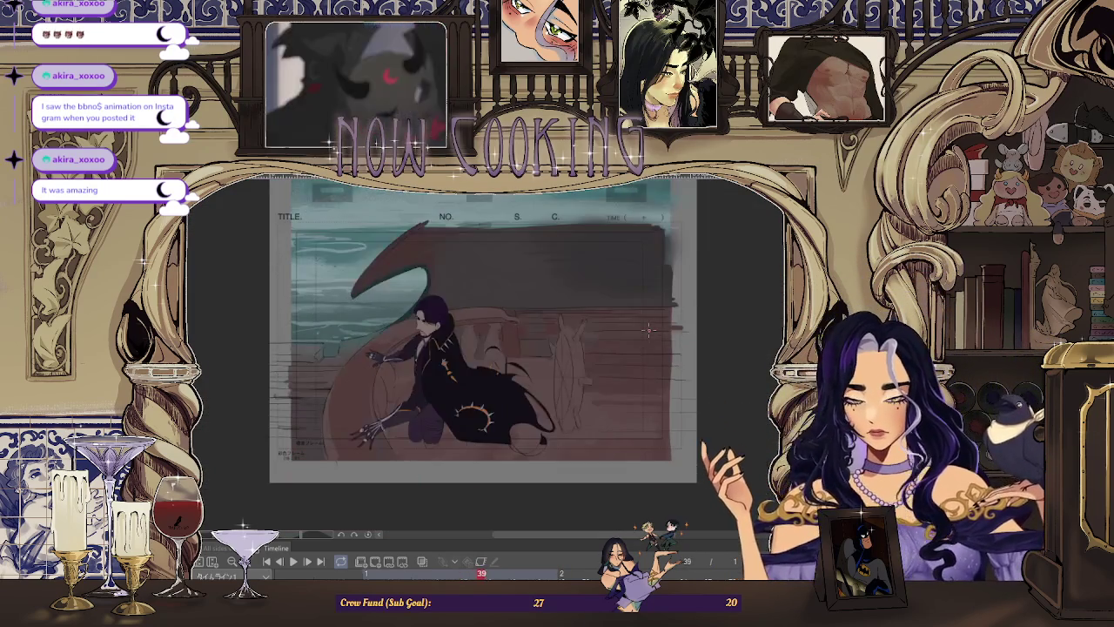
{"action": "key", "text": "Right"}
{"action": "key", "text": "Right"}
{"action": "key", "text": "Right"}
{"action": "key", "text": "Right"}
{"action": "key", "text": "Right"}
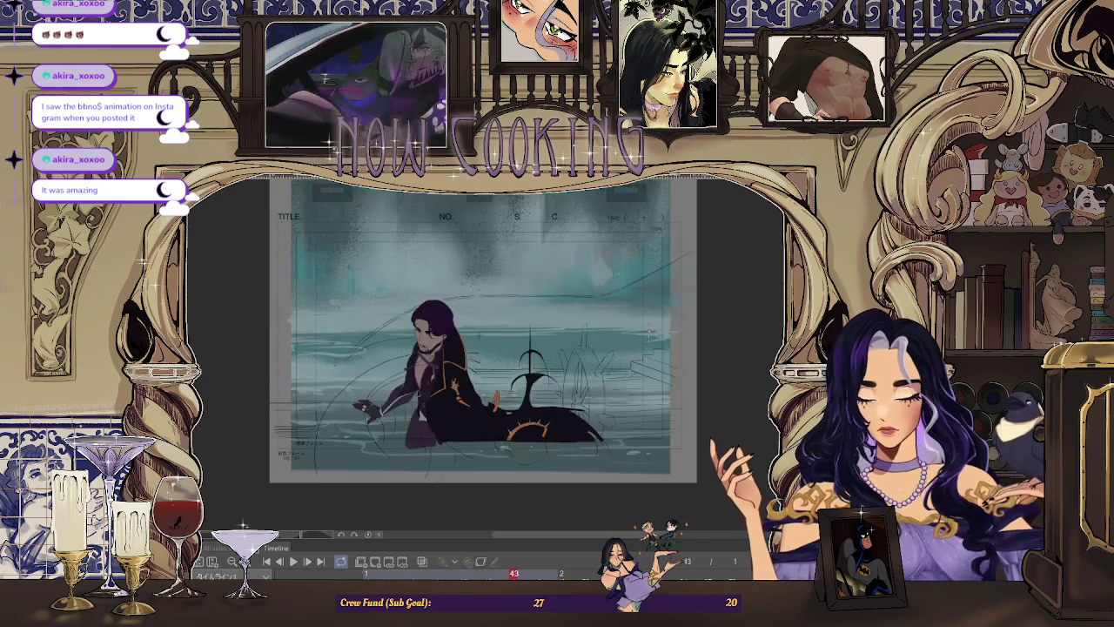
{"action": "key", "text": "Left"}
{"action": "key", "text": "Left"}
{"action": "key", "text": "Left"}
{"action": "key", "text": "Right"}
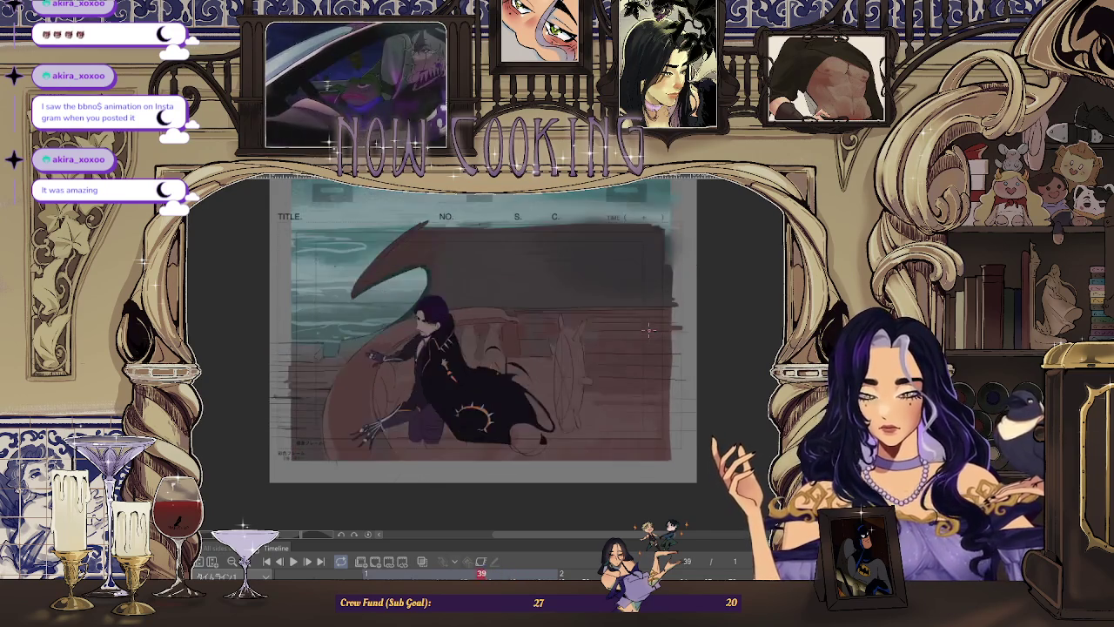
{"action": "key", "text": "Right"}
{"action": "key", "text": "Right"}
{"action": "key", "text": "Left"}
{"action": "key", "text": "Left"}
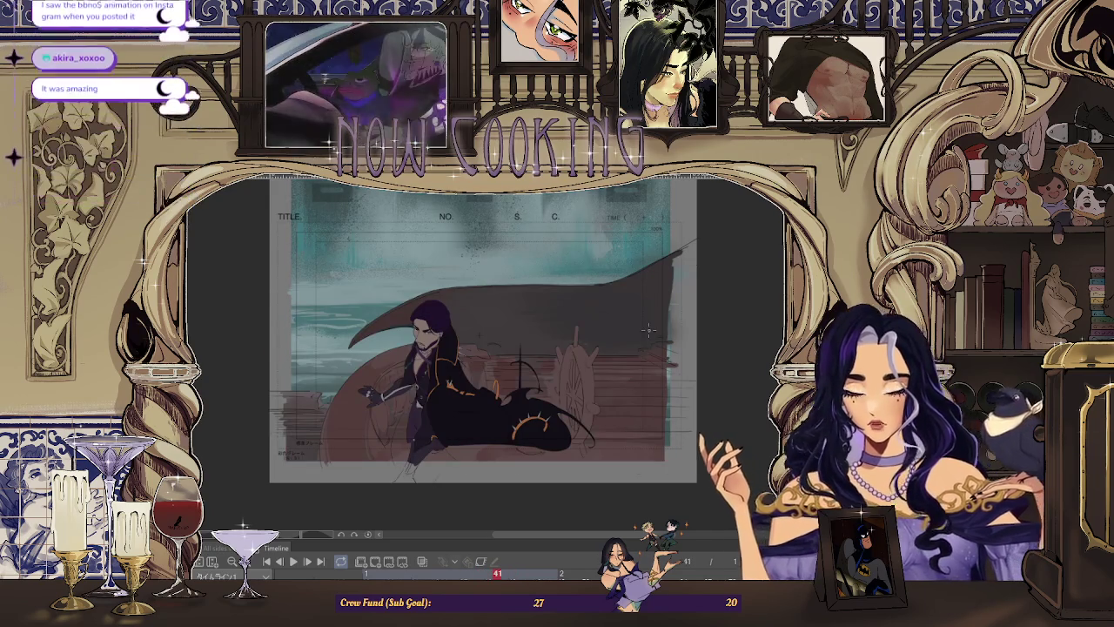
{"action": "scroll", "coordinate": [649, 329], "scroll_direction": "up", "scroll_amount": 5}
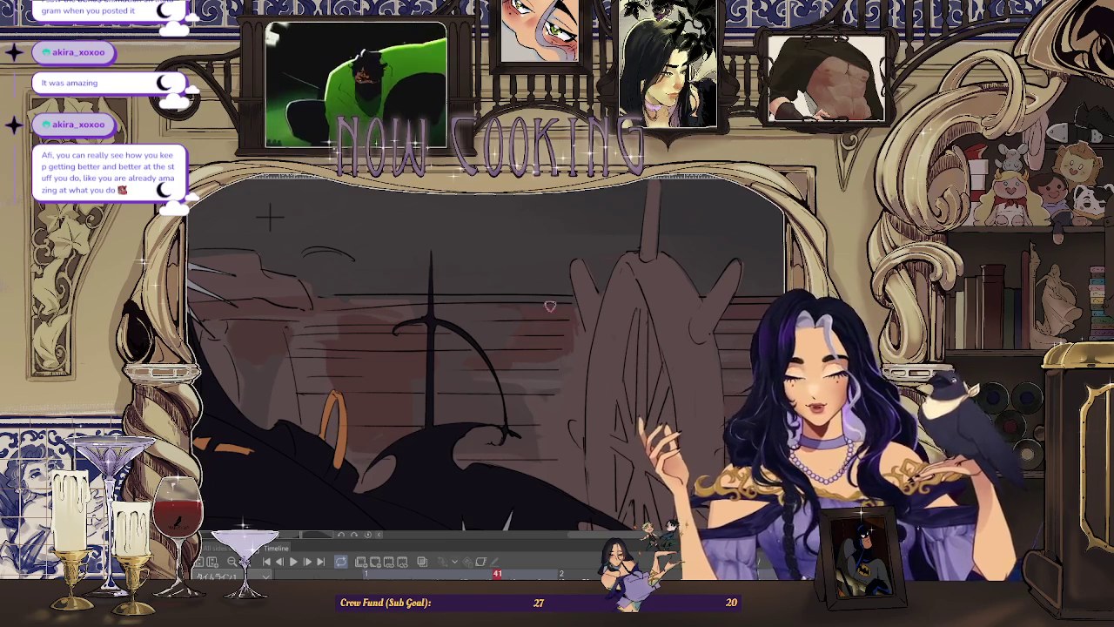
Zoom in on the cloaked man and ship's wheel, then back out to show the full frame.
{"action": "scroll", "coordinate": [439, 309], "scroll_direction": "down", "scroll_amount": 2}
{"action": "scroll", "coordinate": [528, 322], "scroll_direction": "down", "scroll_amount": 2}
{"action": "scroll", "coordinate": [407, 353], "scroll_direction": "up", "scroll_amount": 2}
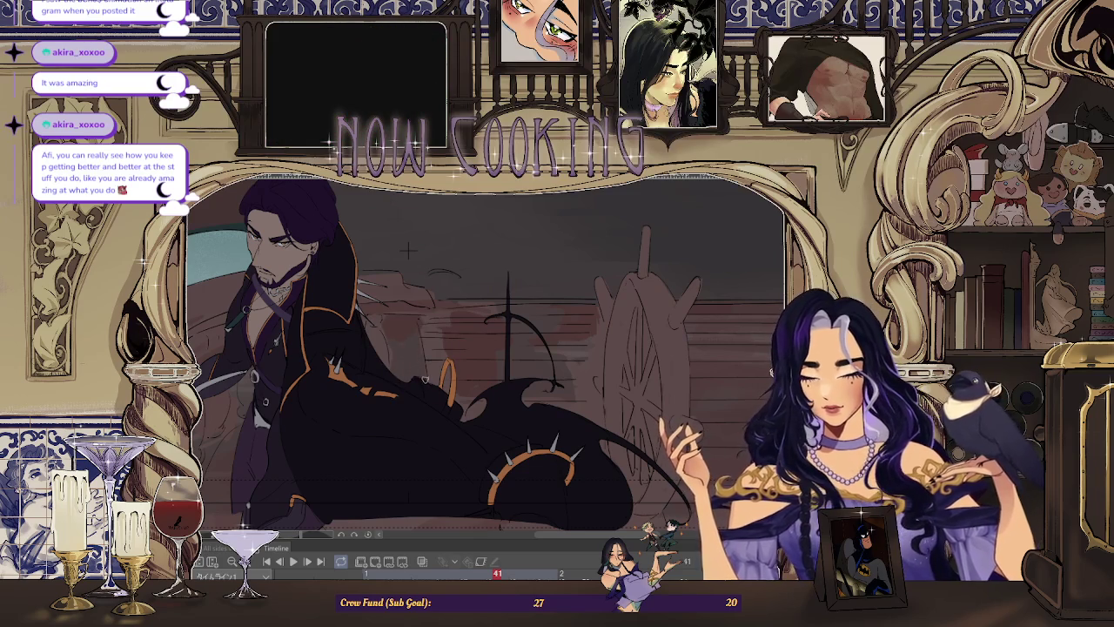
{"action": "scroll", "coordinate": [424, 369], "scroll_direction": "up", "scroll_amount": 1}
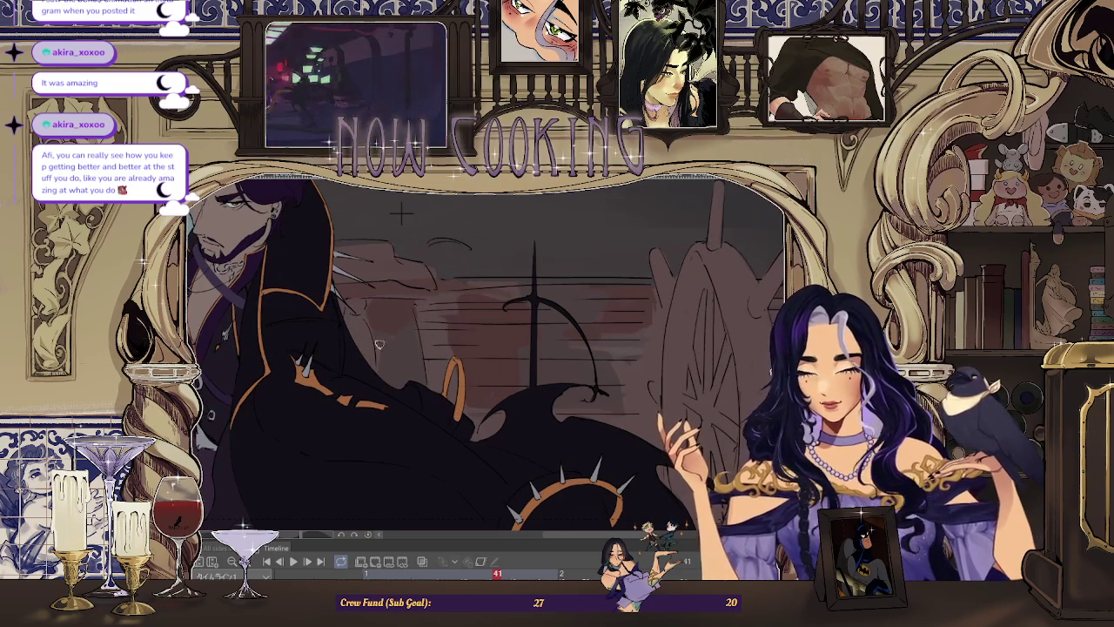
{"action": "scroll", "coordinate": [386, 340], "scroll_direction": "up", "scroll_amount": 1}
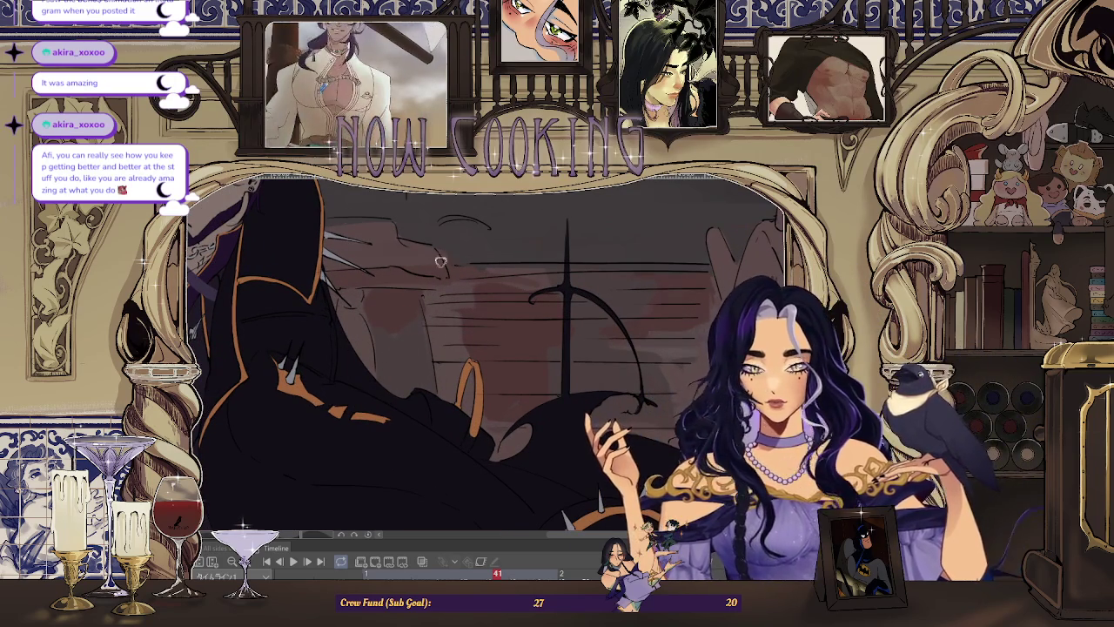
{"action": "scroll", "coordinate": [417, 289], "scroll_direction": "down", "scroll_amount": 1}
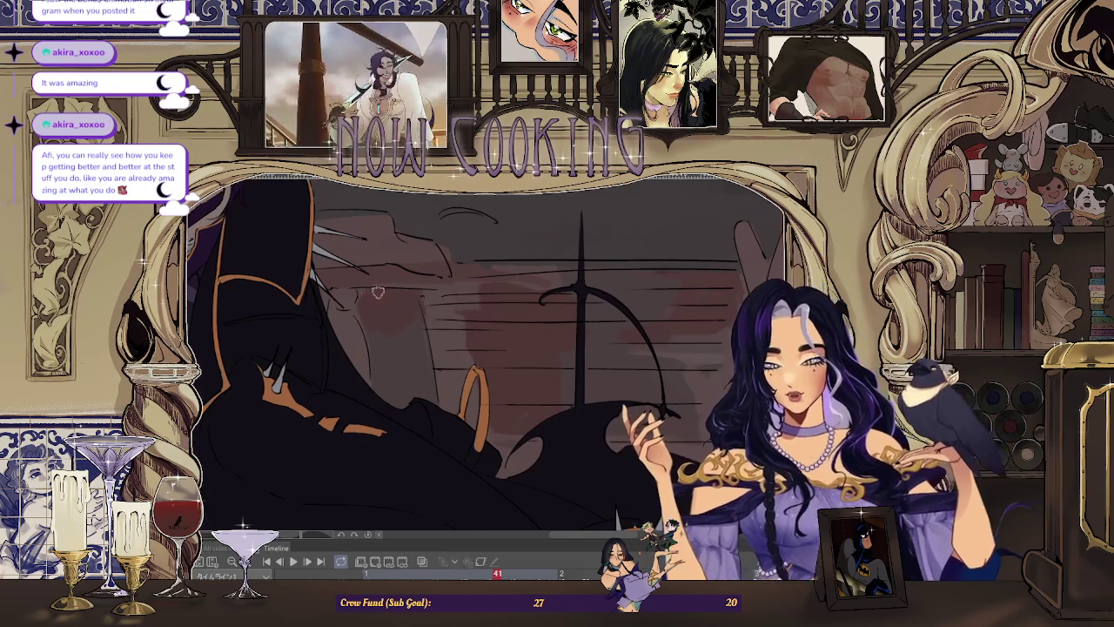
{"action": "scroll", "coordinate": [471, 321], "scroll_direction": "down", "scroll_amount": 2}
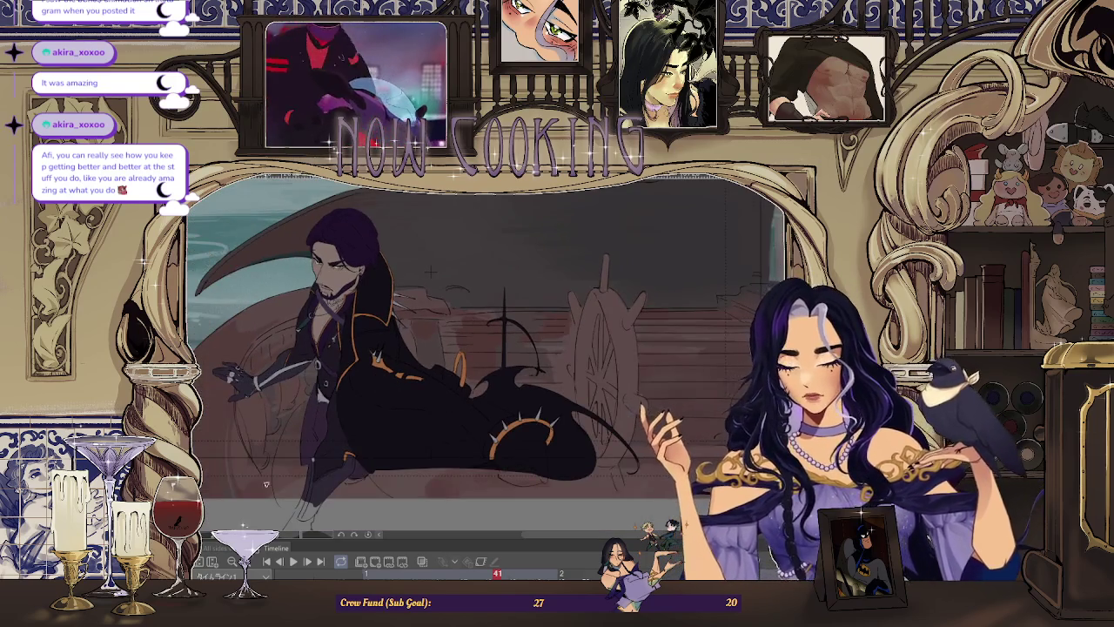
{"action": "scroll", "coordinate": [471, 321], "scroll_direction": "up", "scroll_amount": 2}
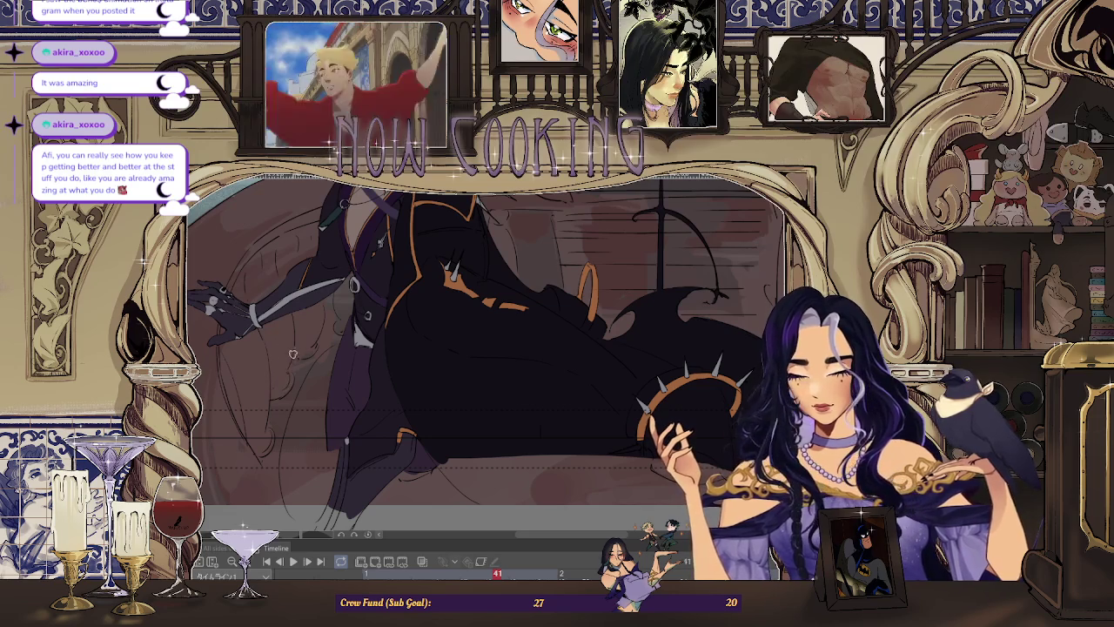
{"action": "scroll", "coordinate": [303, 357], "scroll_direction": "down", "scroll_amount": 1}
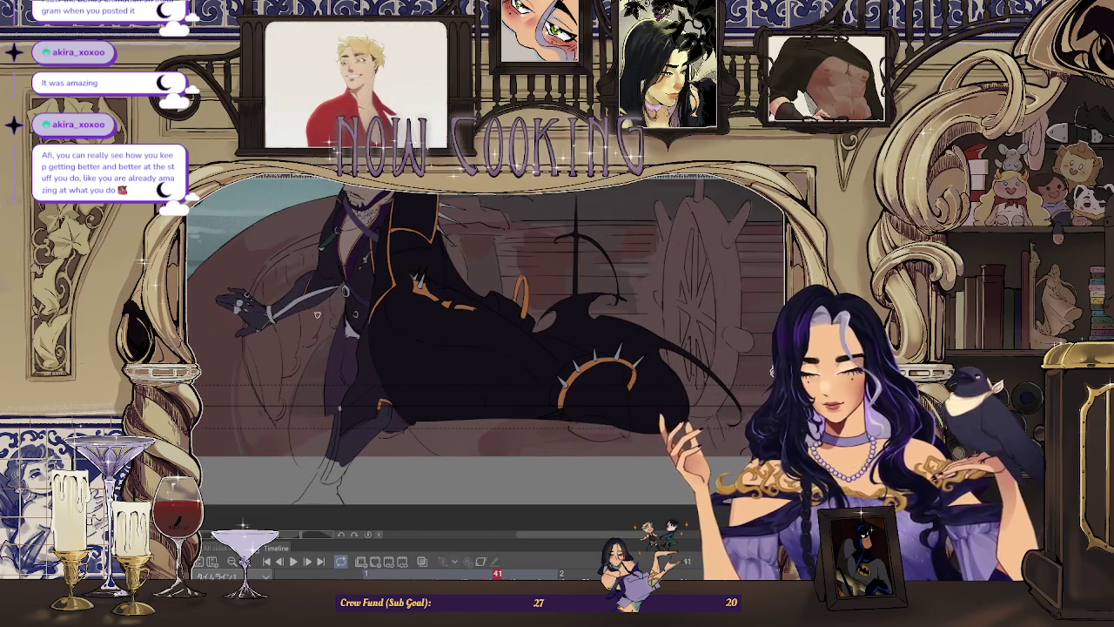
{"action": "scroll", "coordinate": [336, 320], "scroll_direction": "down", "scroll_amount": 3}
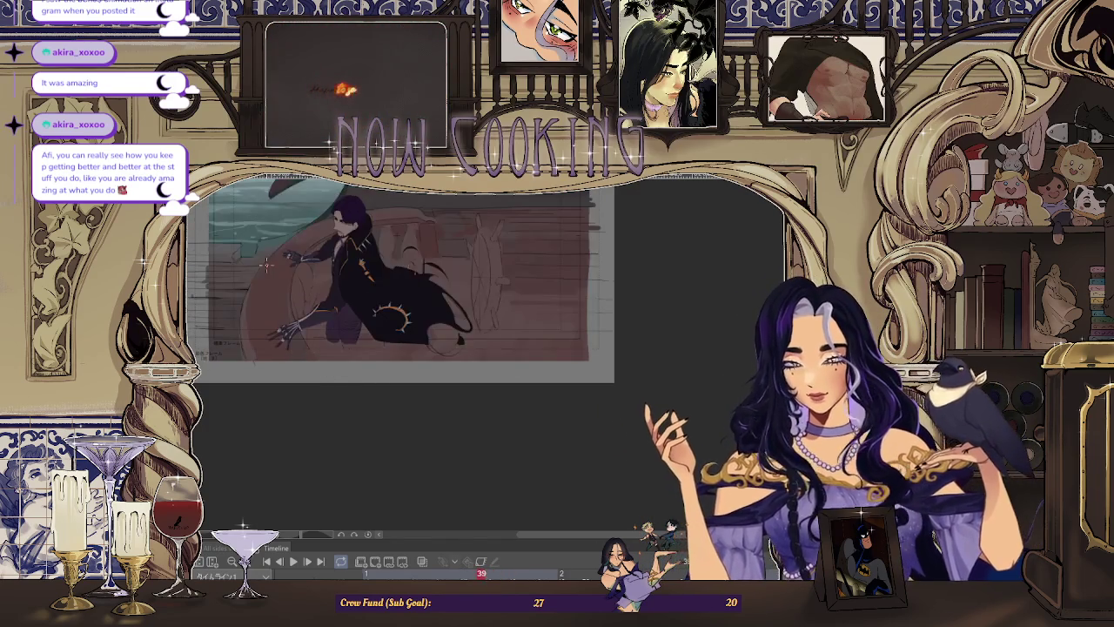
{"action": "scroll", "coordinate": [298, 352], "scroll_direction": "up", "scroll_amount": 1}
{"action": "scroll", "coordinate": [298, 351], "scroll_direction": "up", "scroll_amount": 1}
{"action": "key", "text": "Left"}
{"action": "key", "text": "Left"}
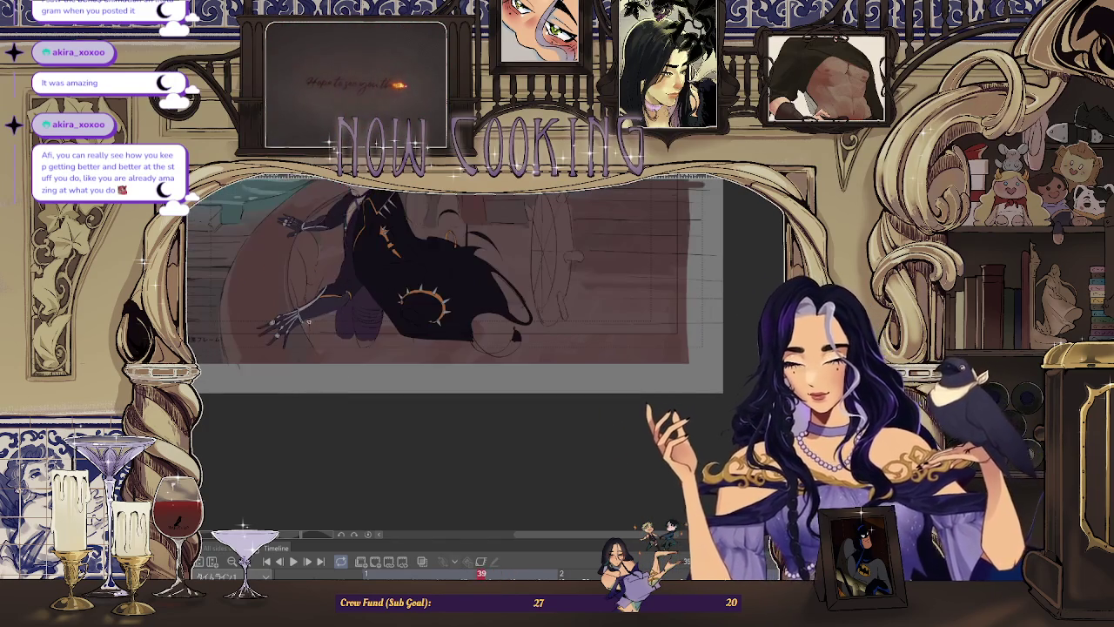
{"action": "key", "text": "Right"}
{"action": "key", "text": "Right"}
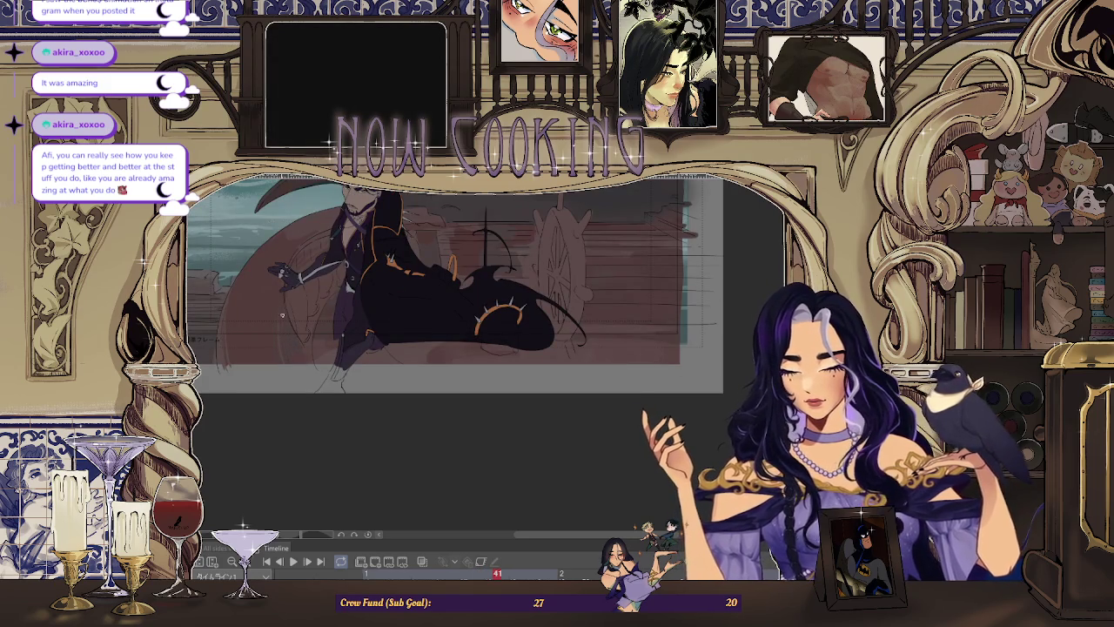
{"action": "key", "text": "Left"}
{"action": "key", "text": "Left"}
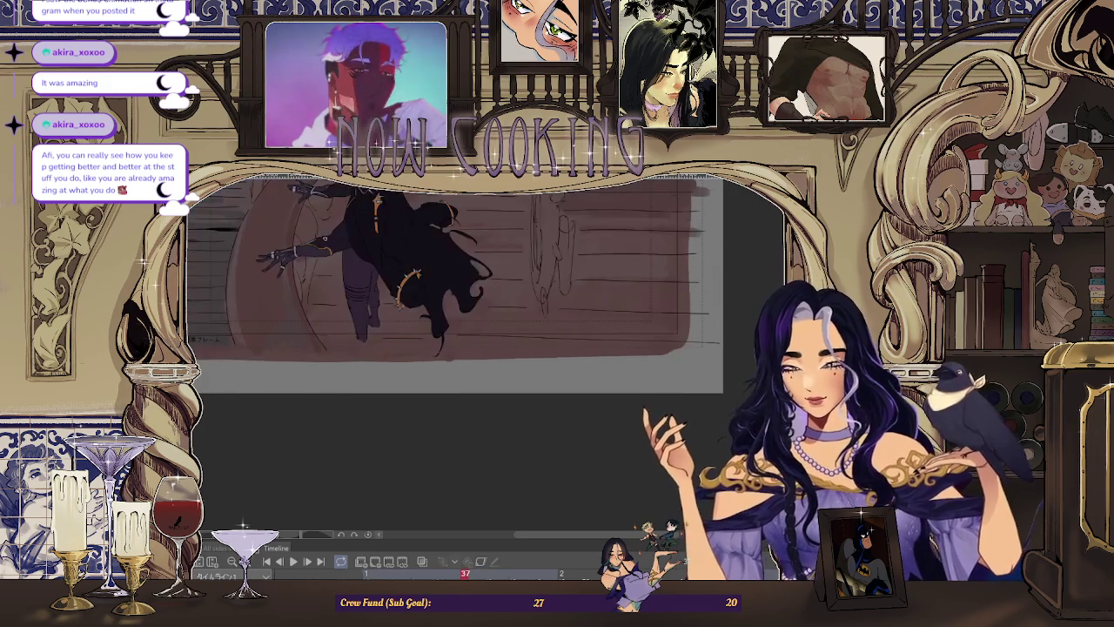
{"action": "key", "text": "Right"}
{"action": "key", "text": "Right"}
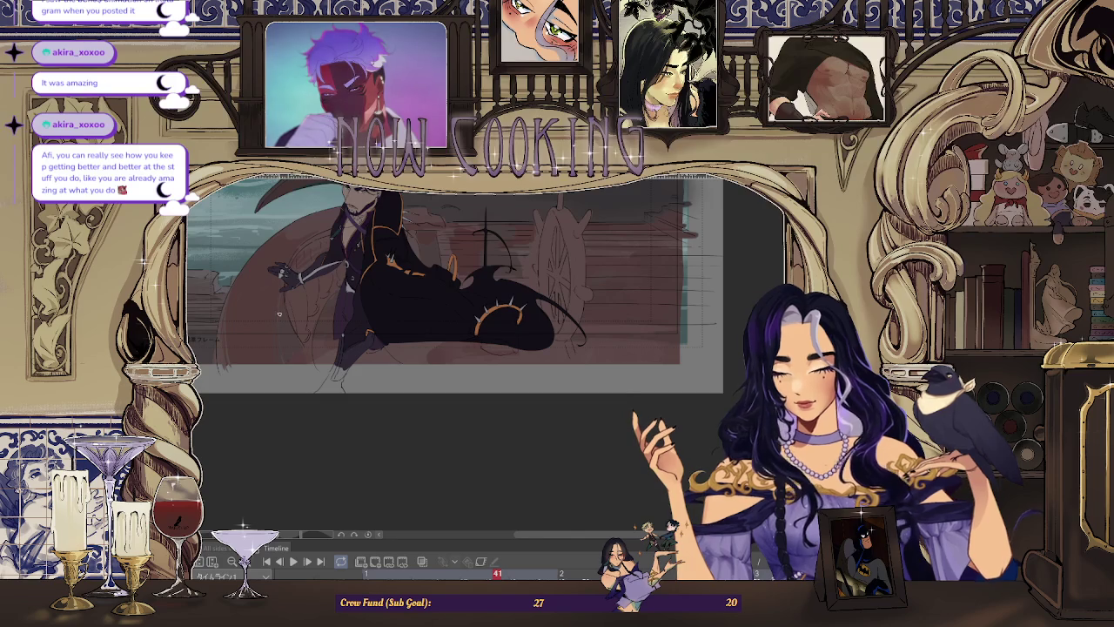
{"action": "key", "text": "Left"}
{"action": "key", "text": "Left"}
{"action": "key", "text": "Left"}
{"action": "key", "text": "Left"}
{"action": "key", "text": "Right"}
{"action": "key", "text": "Right"}
{"action": "key", "text": "Right"}
{"action": "key", "text": "Right"}
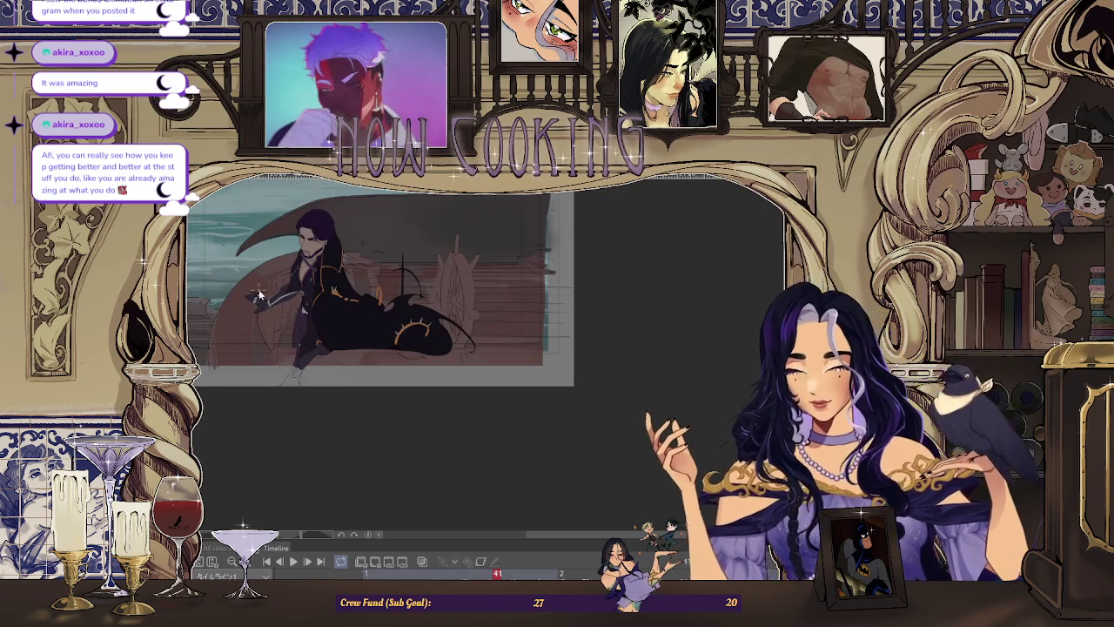
{"action": "scroll", "coordinate": [228, 346], "scroll_direction": "up", "scroll_amount": 2}
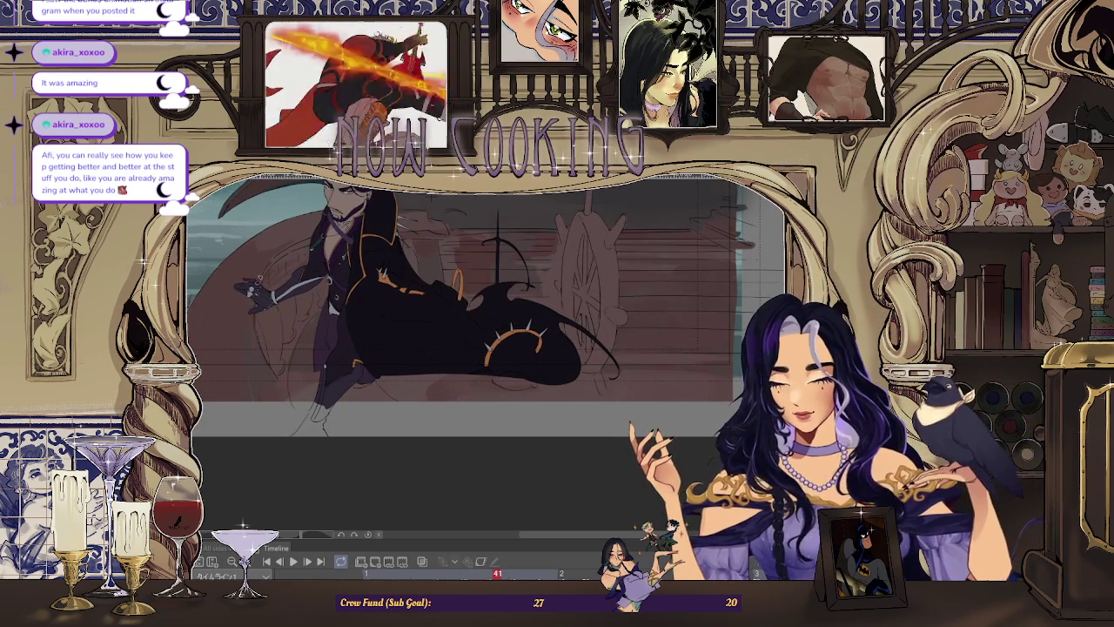
{"action": "scroll", "coordinate": [198, 369], "scroll_direction": "down", "scroll_amount": 2}
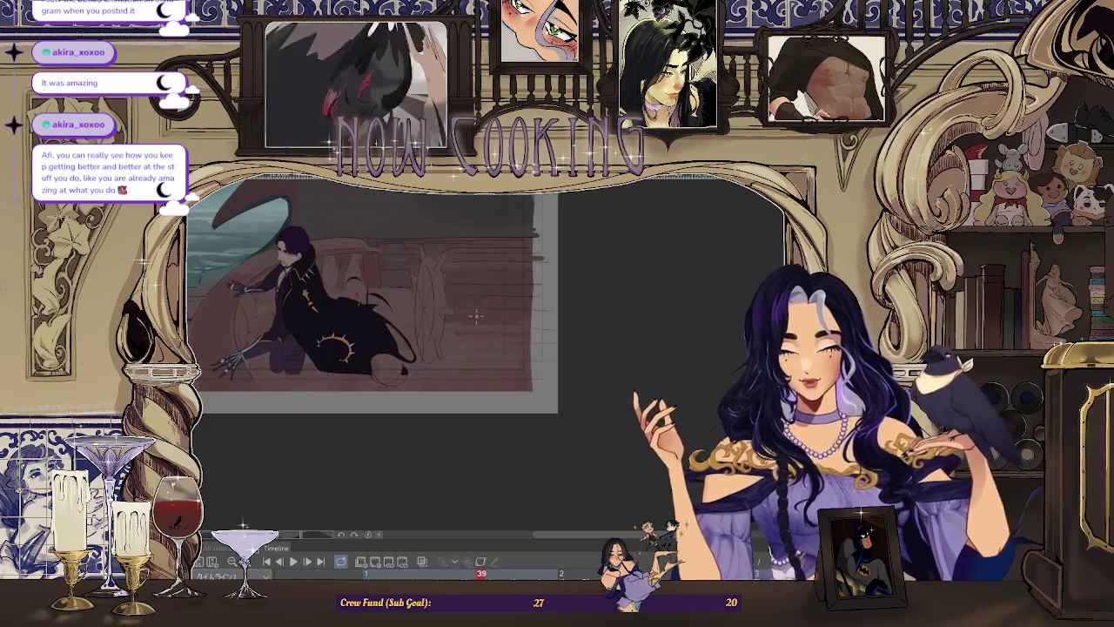
{"action": "scroll", "coordinate": [395, 335], "scroll_direction": "up", "scroll_amount": 3}
{"action": "scroll", "coordinate": [395, 334], "scroll_direction": "up", "scroll_amount": 2}
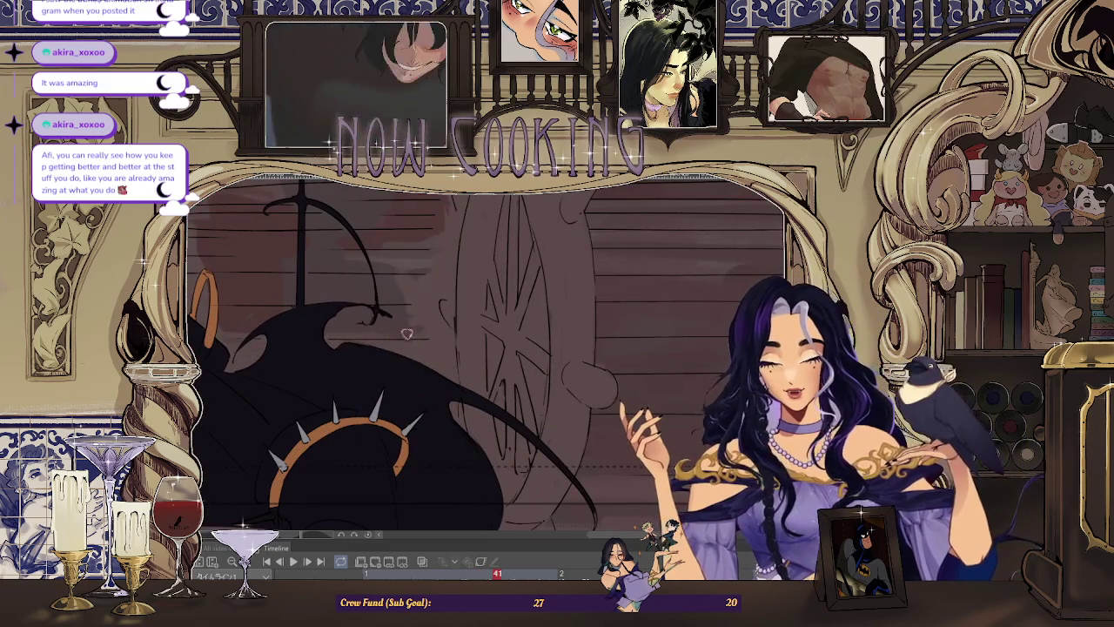
{"action": "scroll", "coordinate": [446, 296], "scroll_direction": "down", "scroll_amount": 1}
{"action": "scroll", "coordinate": [456, 220], "scroll_direction": "down", "scroll_amount": 1}
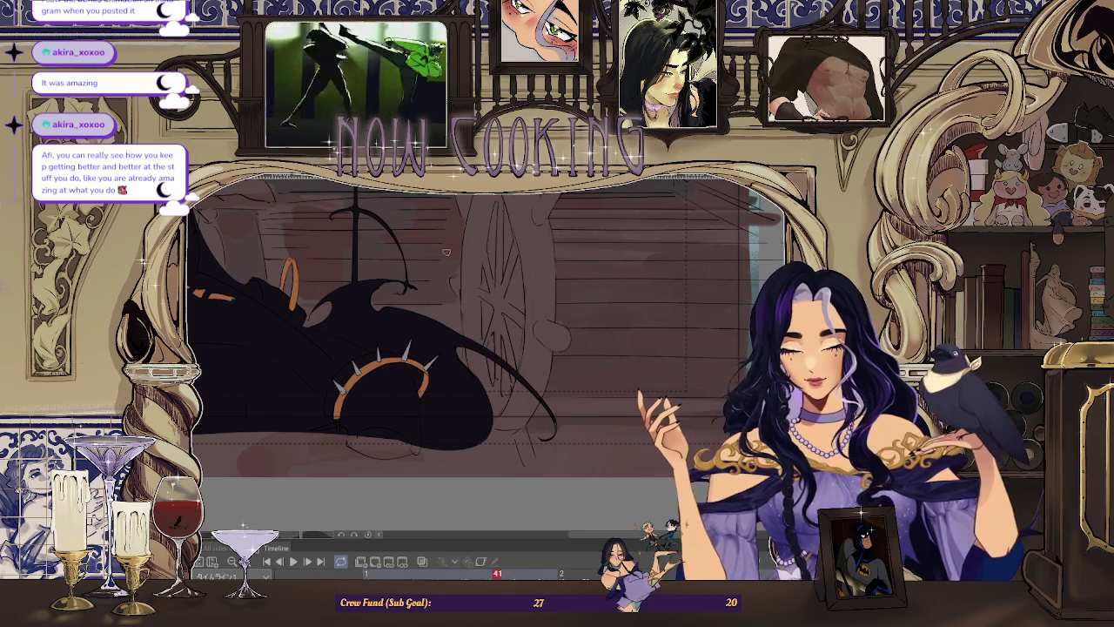
{"action": "scroll", "coordinate": [459, 242], "scroll_direction": "down", "scroll_amount": 3}
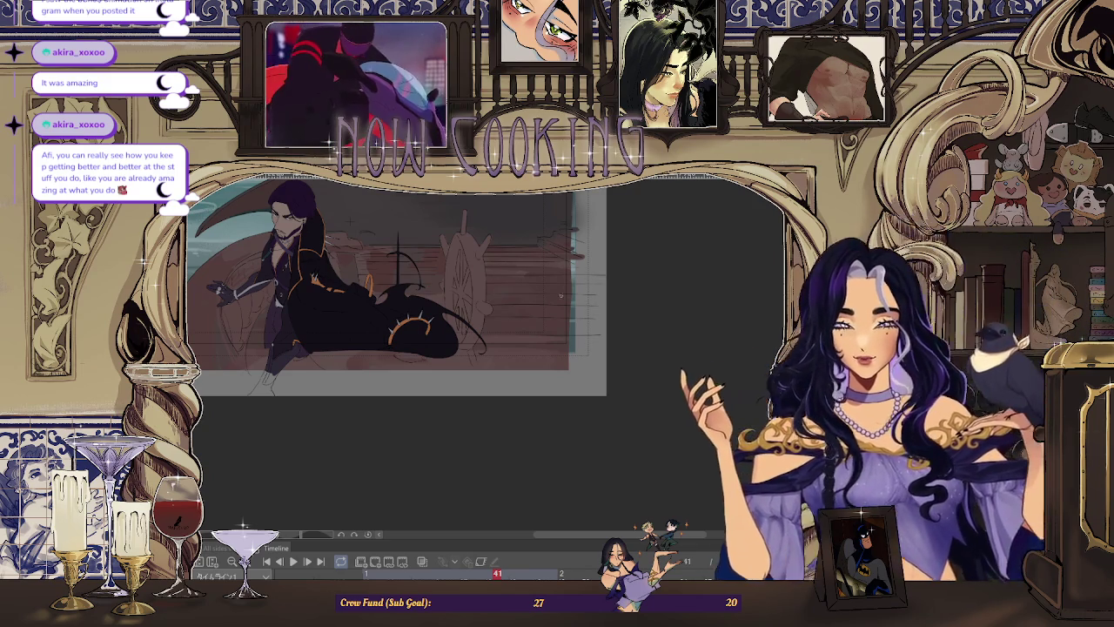
{"action": "scroll", "coordinate": [468, 247], "scroll_direction": "down", "scroll_amount": 2}
{"action": "scroll", "coordinate": [458, 249], "scroll_direction": "up", "scroll_amount": 3}
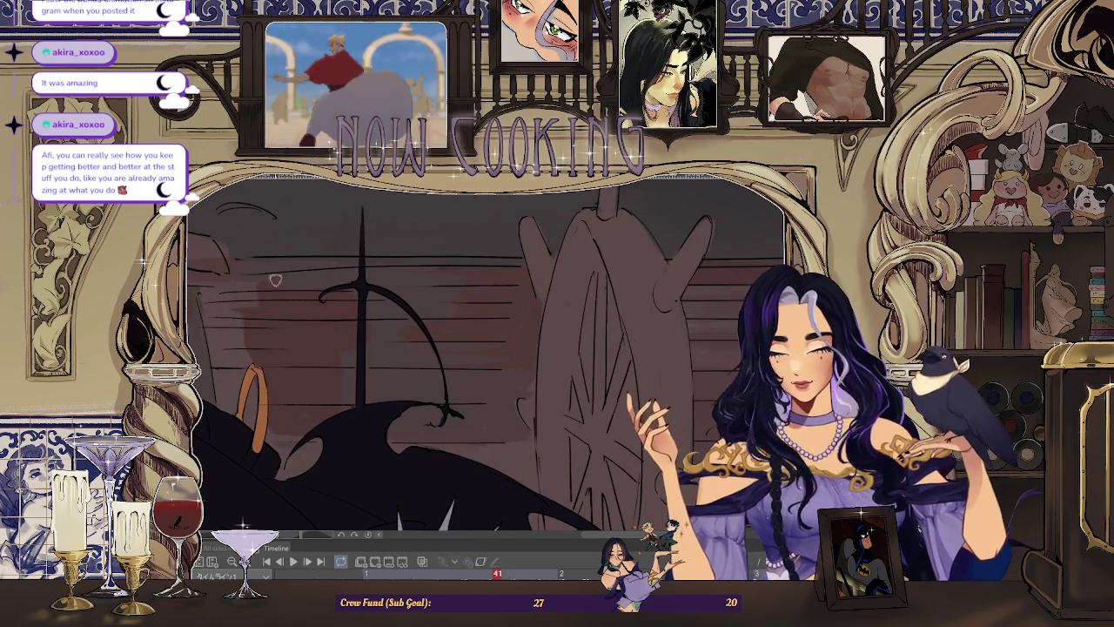
{"action": "scroll", "coordinate": [497, 271], "scroll_direction": "down", "scroll_amount": 4}
{"action": "scroll", "coordinate": [501, 277], "scroll_direction": "up", "scroll_amount": 2}
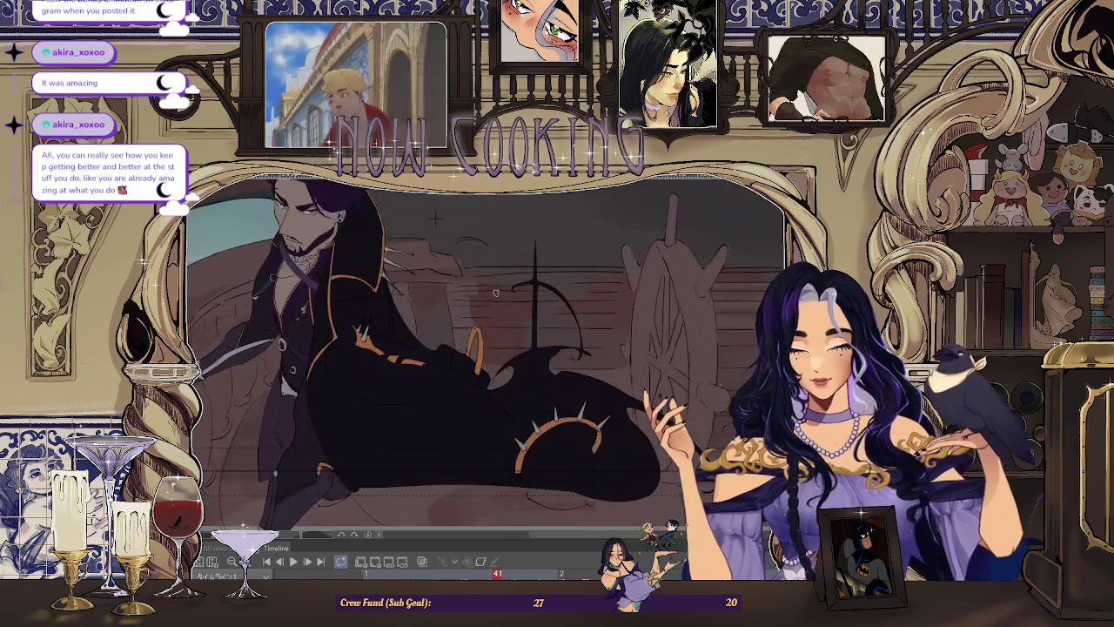
{"action": "scroll", "coordinate": [486, 308], "scroll_direction": "down", "scroll_amount": 3}
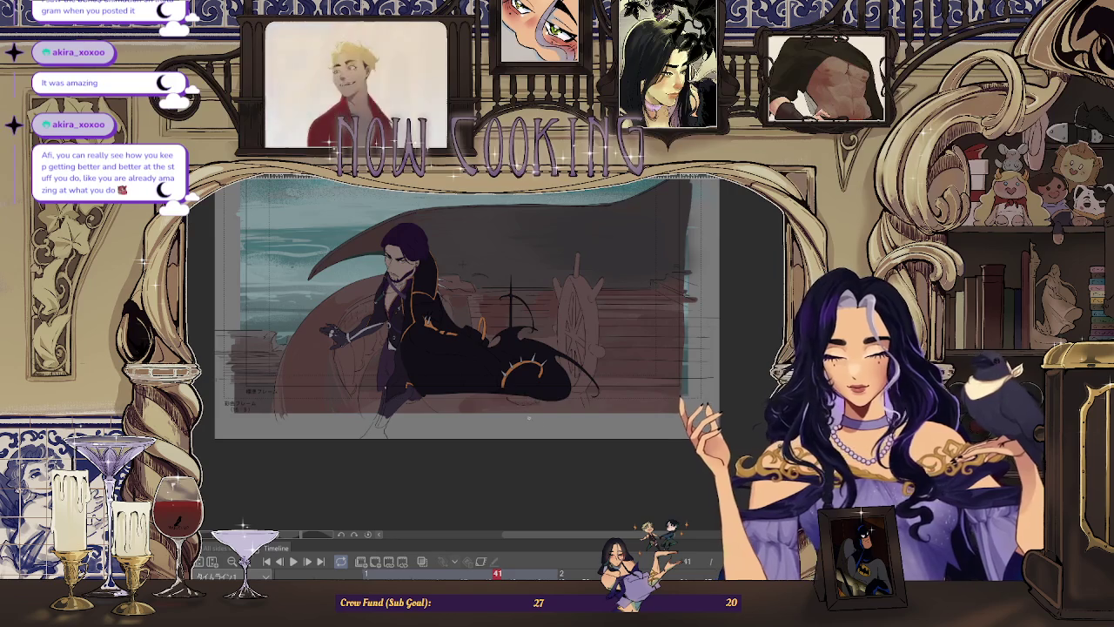
{"action": "scroll", "coordinate": [523, 278], "scroll_direction": "up", "scroll_amount": 2}
{"action": "scroll", "coordinate": [516, 258], "scroll_direction": "up", "scroll_amount": 2}
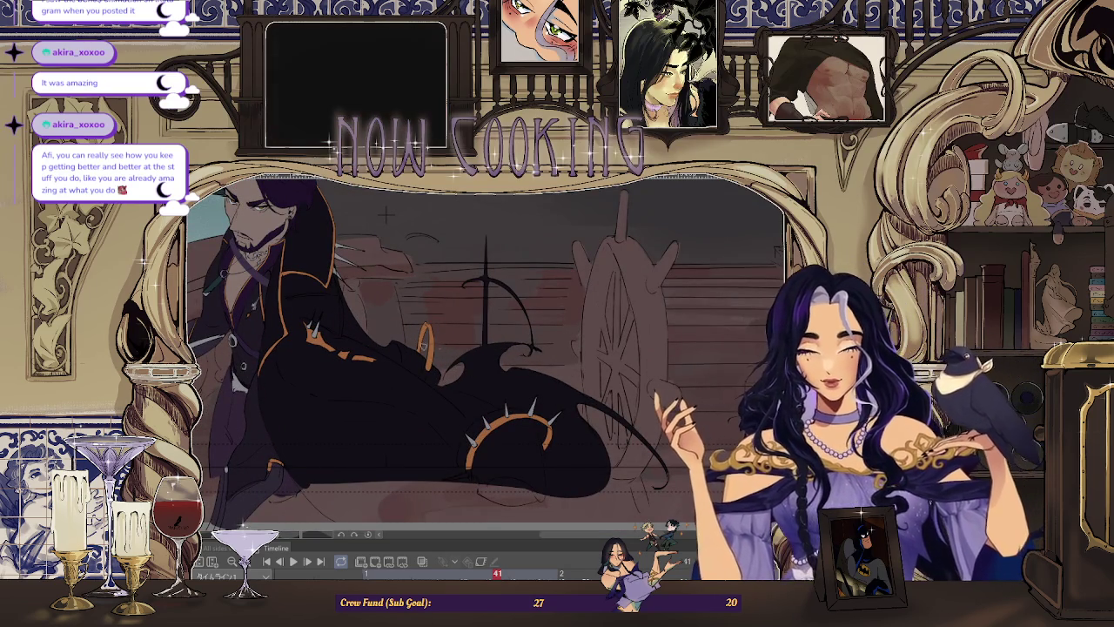
{"action": "scroll", "coordinate": [519, 316], "scroll_direction": "down", "scroll_amount": 2}
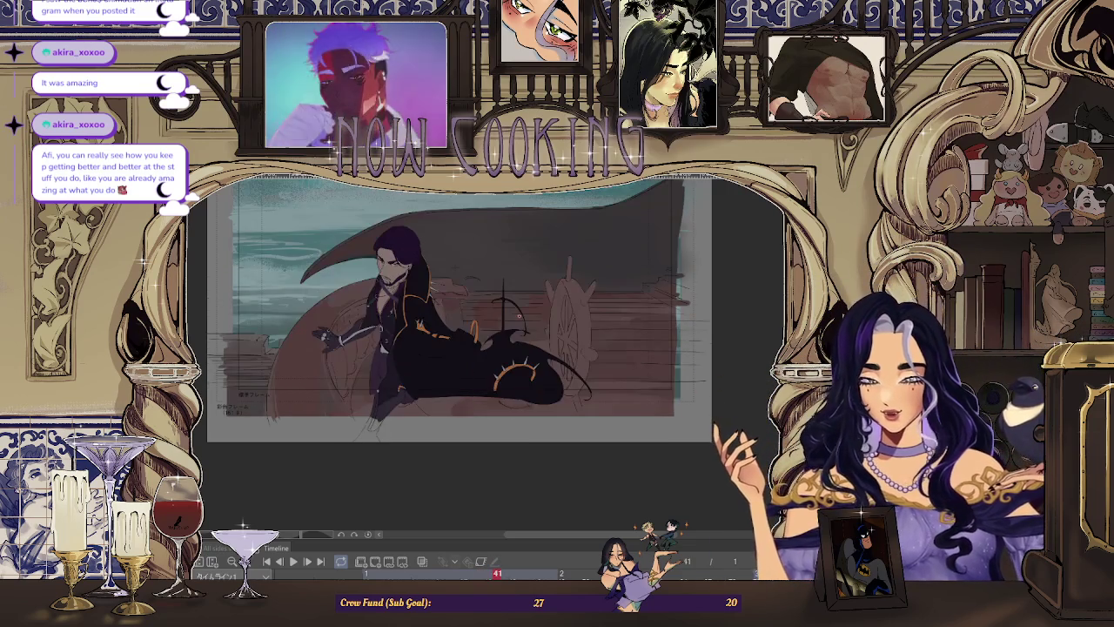
{"action": "scroll", "coordinate": [519, 316], "scroll_direction": "up", "scroll_amount": 3}
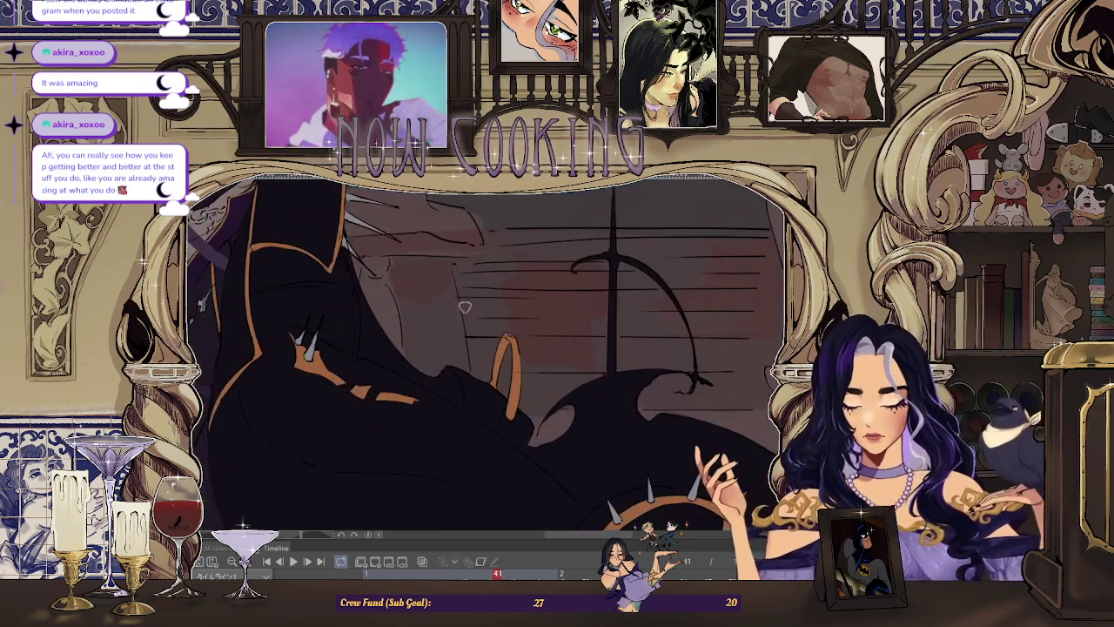
{"action": "scroll", "coordinate": [495, 270], "scroll_direction": "down", "scroll_amount": 3}
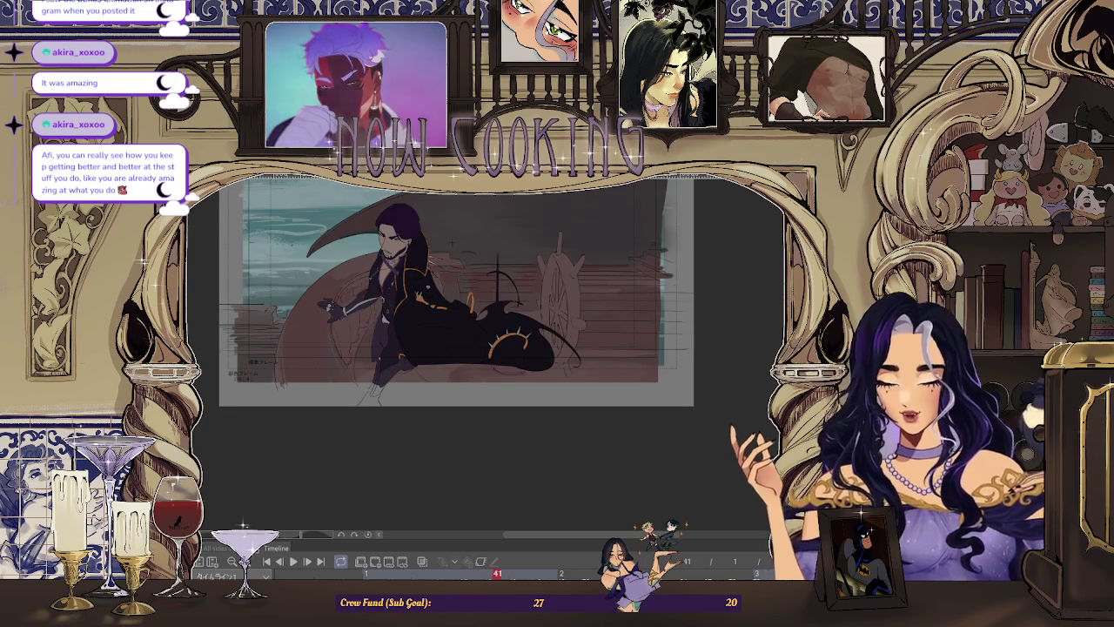
{"action": "scroll", "coordinate": [457, 294], "scroll_direction": "up", "scroll_amount": 1}
{"action": "scroll", "coordinate": [416, 283], "scroll_direction": "up", "scroll_amount": 3}
{"action": "scroll", "coordinate": [416, 283], "scroll_direction": "up", "scroll_amount": 2}
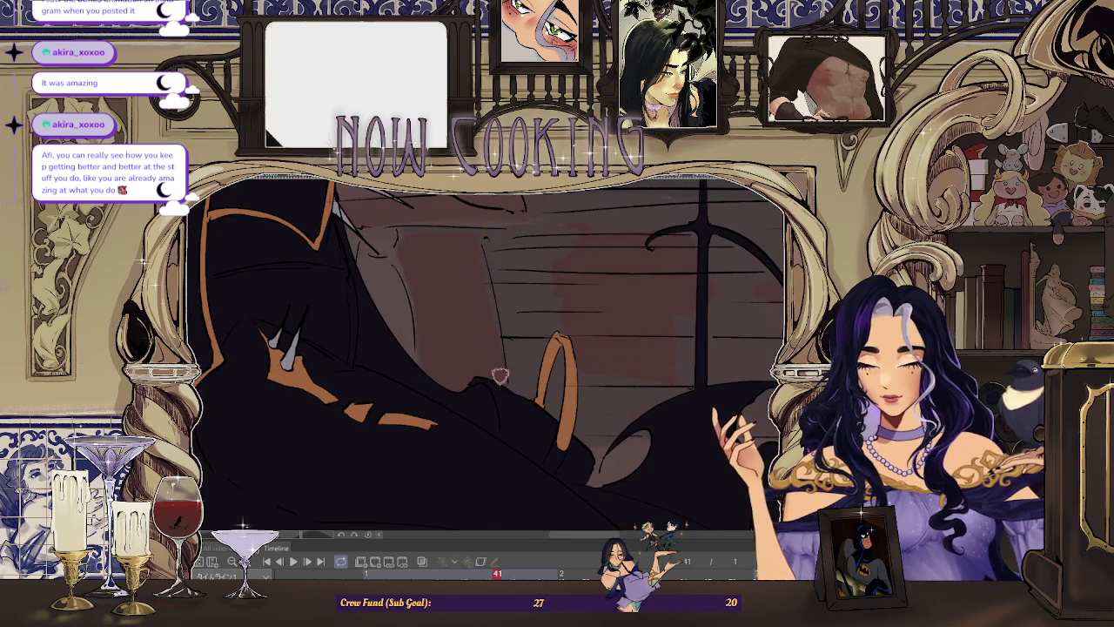
{"action": "scroll", "coordinate": [474, 238], "scroll_direction": "down", "scroll_amount": 3}
{"action": "scroll", "coordinate": [473, 238], "scroll_direction": "down", "scroll_amount": 1}
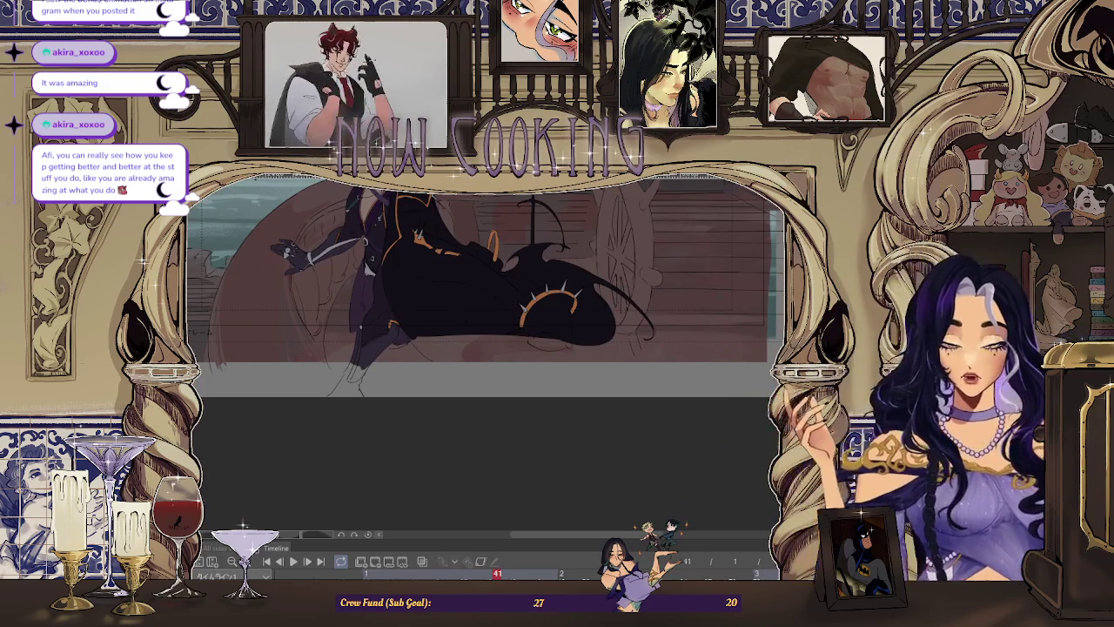
{"action": "scroll", "coordinate": [474, 237], "scroll_direction": "down", "scroll_amount": 2}
{"action": "scroll", "coordinate": [448, 252], "scroll_direction": "up", "scroll_amount": 2}
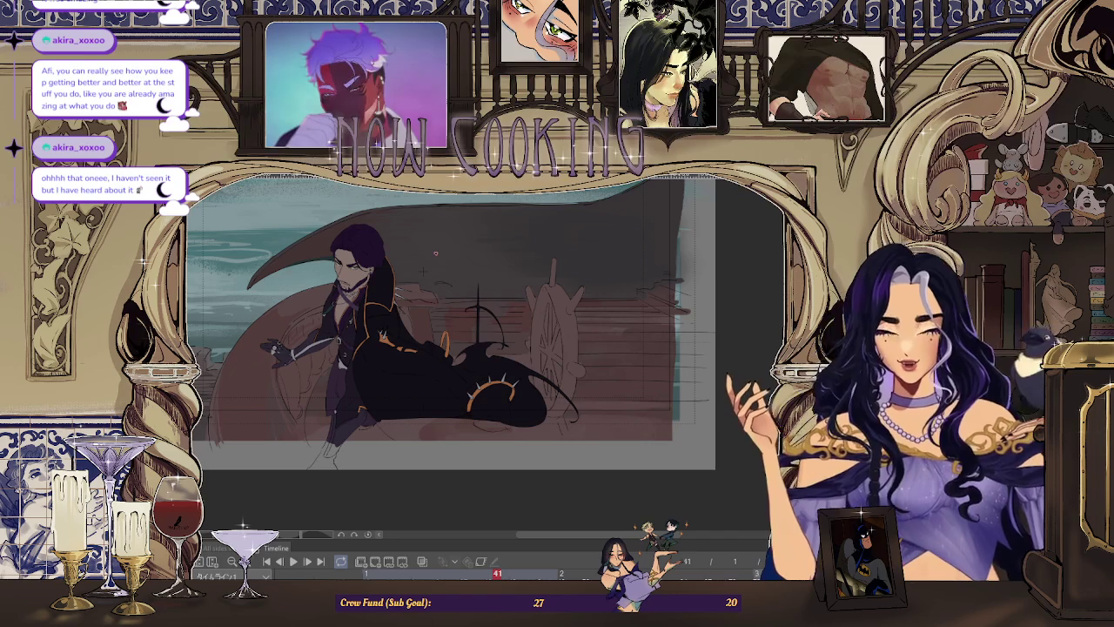
{"action": "scroll", "coordinate": [661, 363], "scroll_direction": "up", "scroll_amount": 1}
{"action": "scroll", "coordinate": [658, 357], "scroll_direction": "up", "scroll_amount": 1}
{"action": "scroll", "coordinate": [649, 344], "scroll_direction": "up", "scroll_amount": 2}
{"action": "scroll", "coordinate": [634, 326], "scroll_direction": "up", "scroll_amount": 2}
{"action": "scroll", "coordinate": [586, 334], "scroll_direction": "up", "scroll_amount": 1}
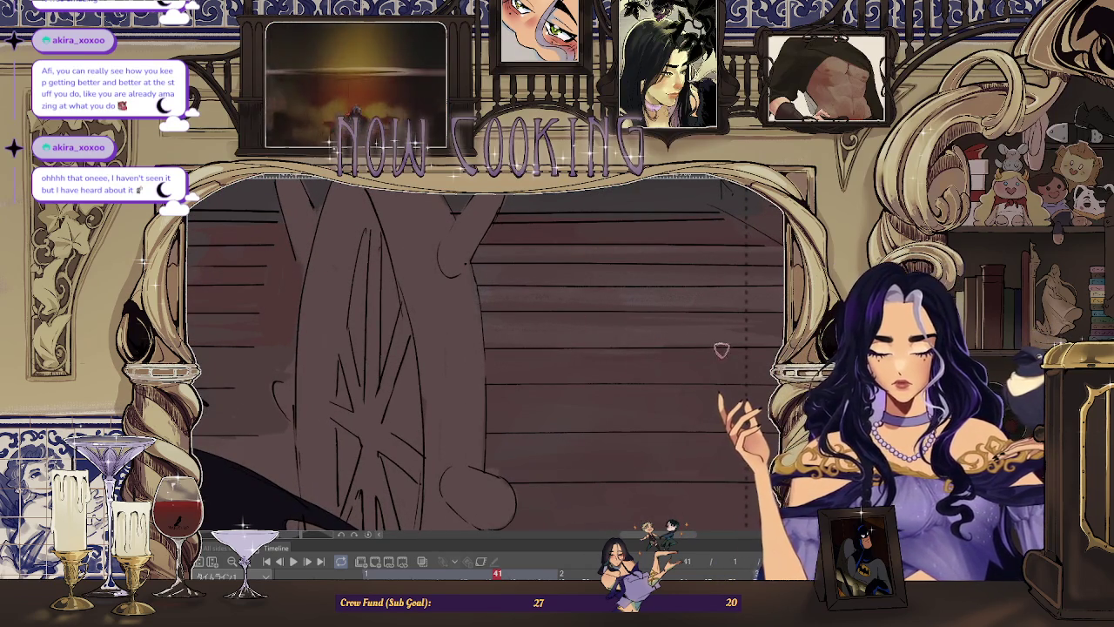
{"action": "scroll", "coordinate": [605, 328], "scroll_direction": "down", "scroll_amount": 2}
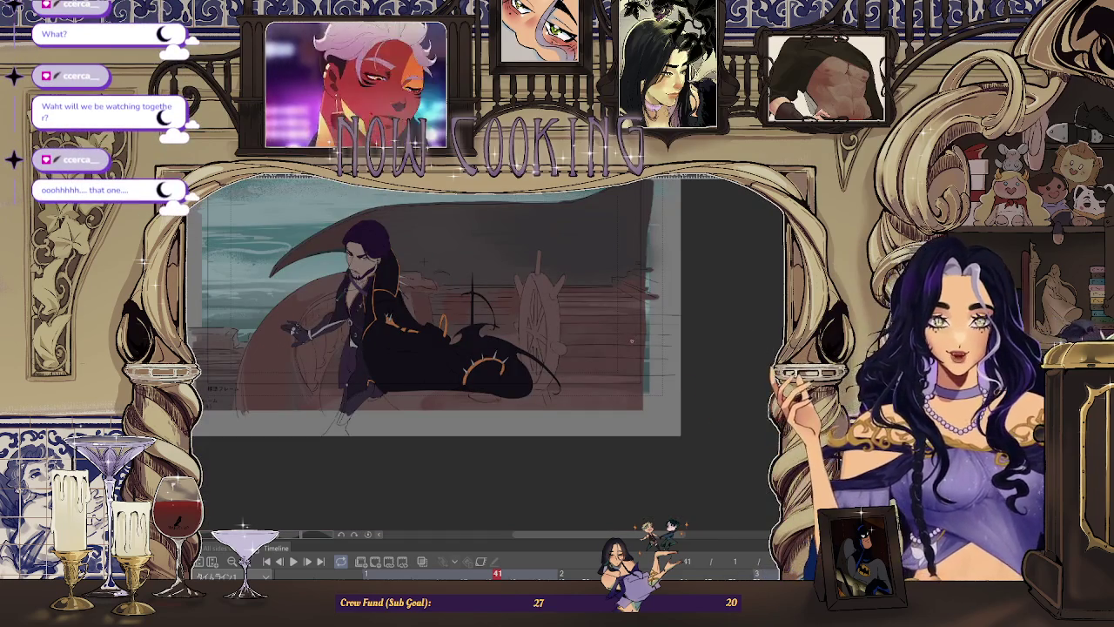
Pan the ship scene right and zoom out from the cloak close-up until frame 41 fits the window.
{"action": "scroll", "coordinate": [520, 330], "scroll_direction": "up", "scroll_amount": 3}
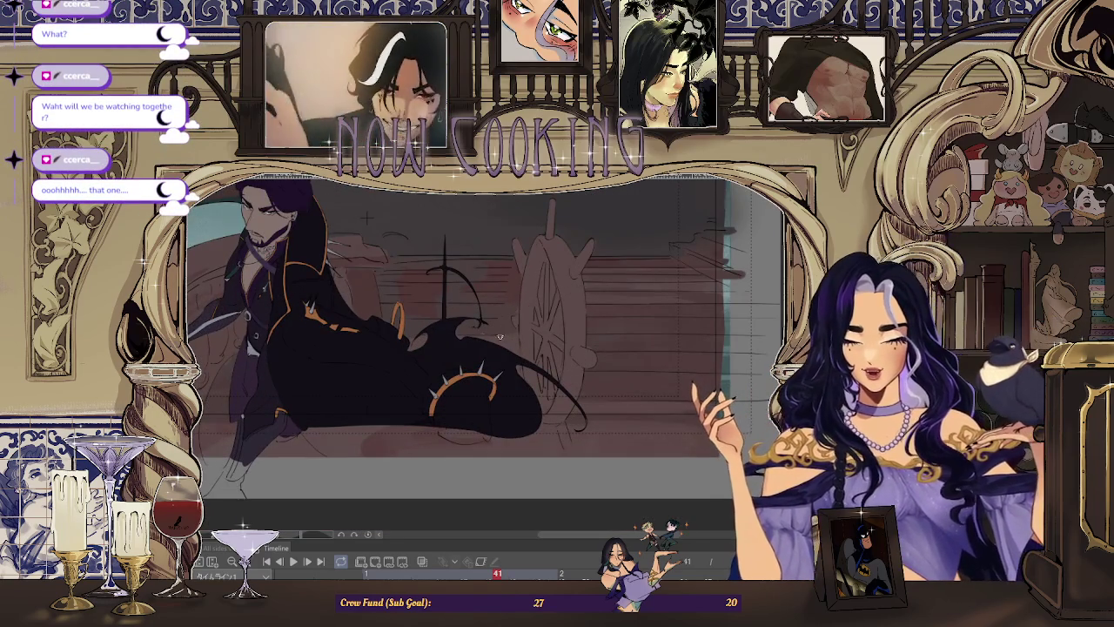
{"action": "scroll", "coordinate": [513, 332], "scroll_direction": "down", "scroll_amount": 2}
{"action": "left_click_drag", "start_coordinate": [633, 356], "coordinate": [776, 357]}
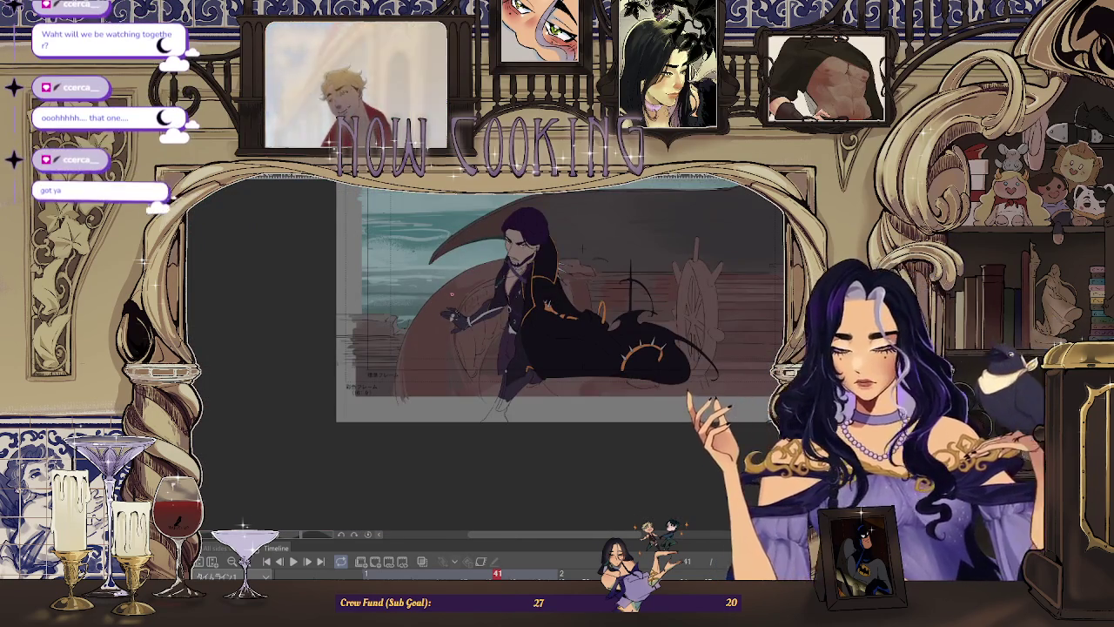
{"action": "scroll", "coordinate": [452, 293], "scroll_direction": "up", "scroll_amount": 2}
{"action": "scroll", "coordinate": [403, 364], "scroll_direction": "up", "scroll_amount": 3}
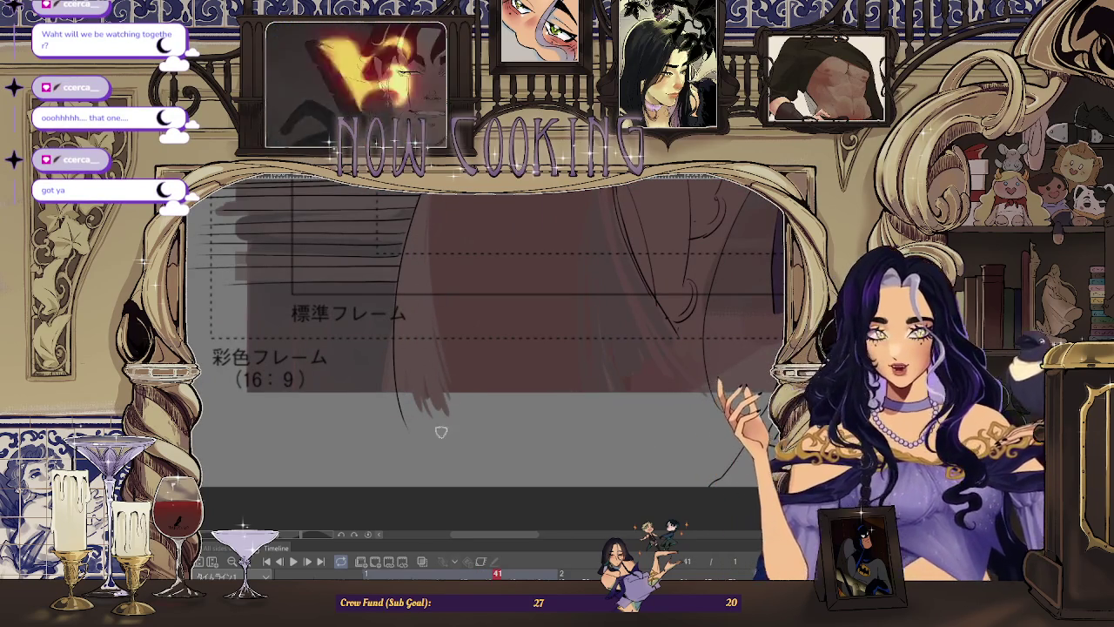
{"action": "scroll", "coordinate": [437, 415], "scroll_direction": "down", "scroll_amount": 2}
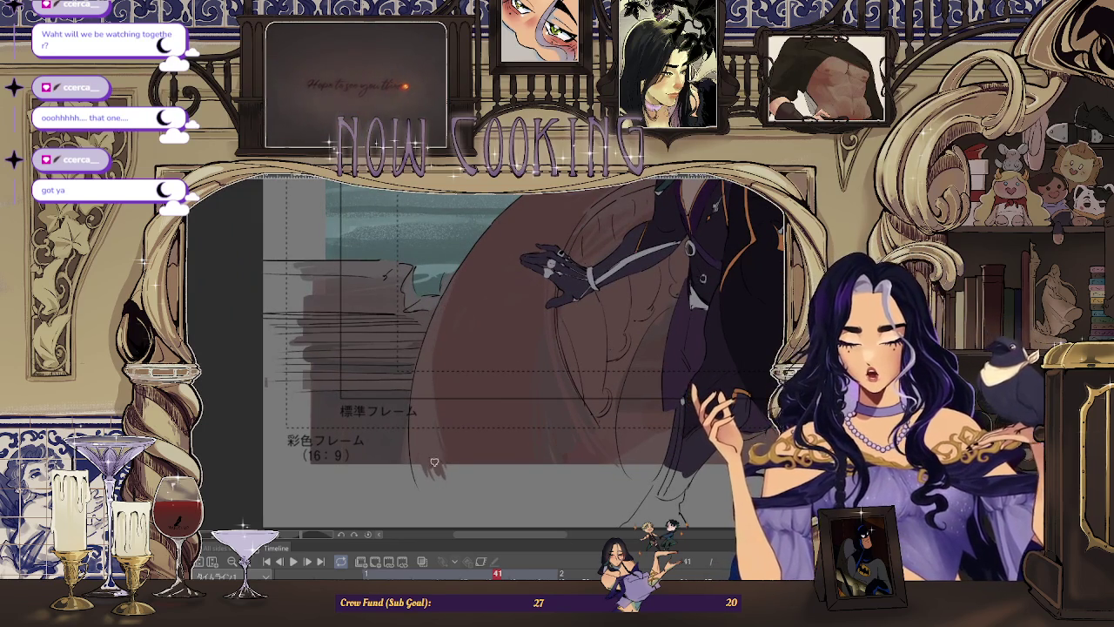
{"action": "scroll", "coordinate": [436, 455], "scroll_direction": "down", "scroll_amount": 1}
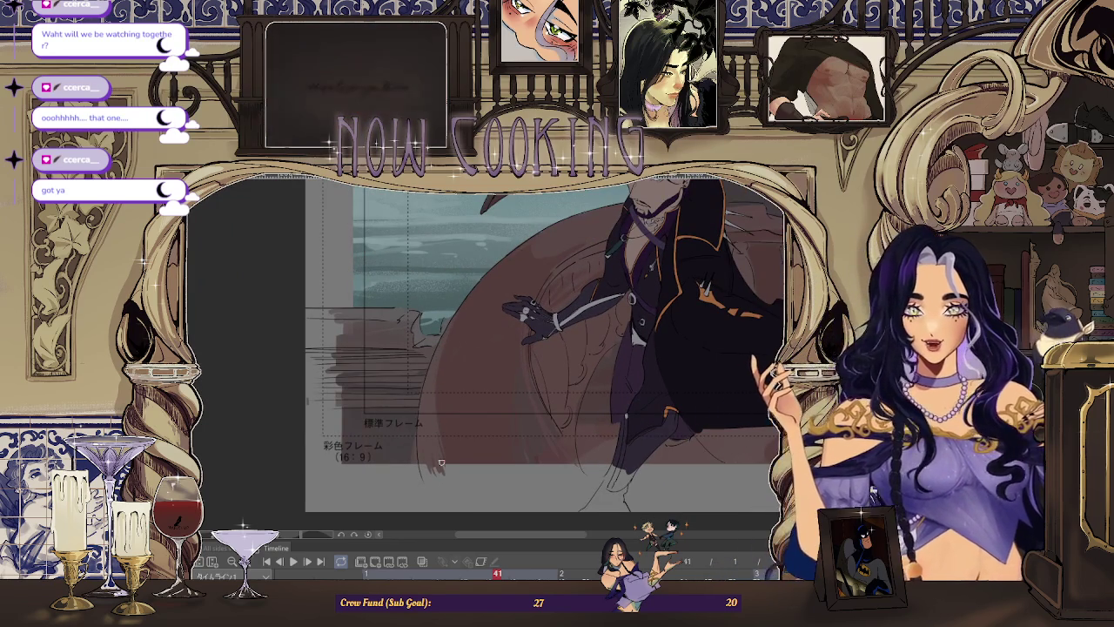
{"action": "scroll", "coordinate": [455, 358], "scroll_direction": "up", "scroll_amount": 1}
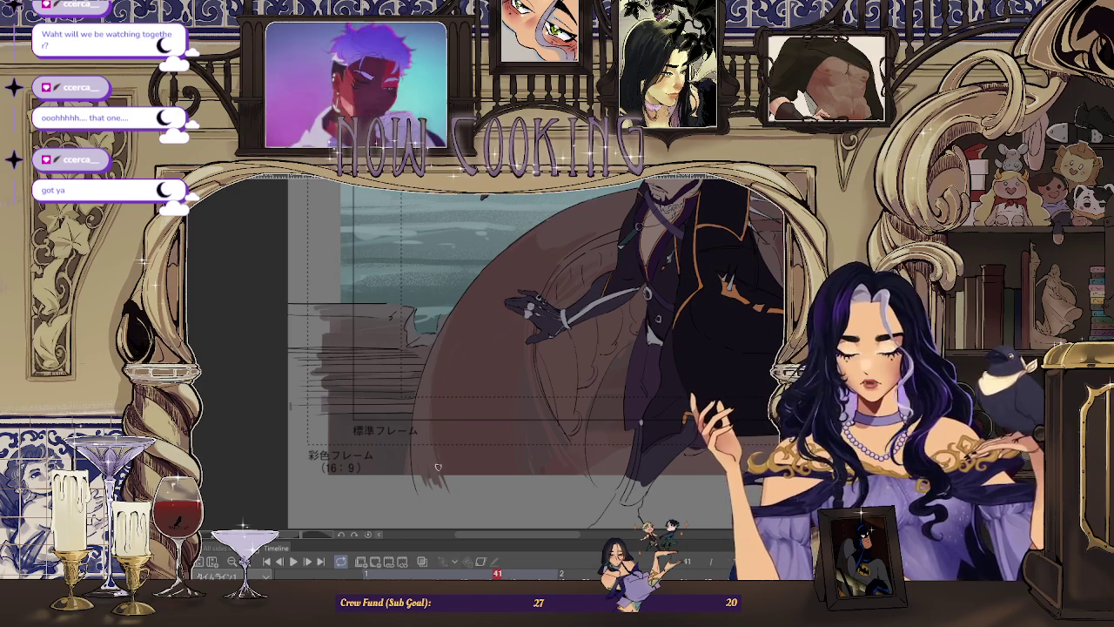
{"action": "scroll", "coordinate": [438, 465], "scroll_direction": "down", "scroll_amount": 1}
{"action": "scroll", "coordinate": [437, 464], "scroll_direction": "down", "scroll_amount": 1}
{"action": "scroll", "coordinate": [655, 209], "scroll_direction": "down", "scroll_amount": 1}
{"action": "scroll", "coordinate": [680, 236], "scroll_direction": "up", "scroll_amount": 1}
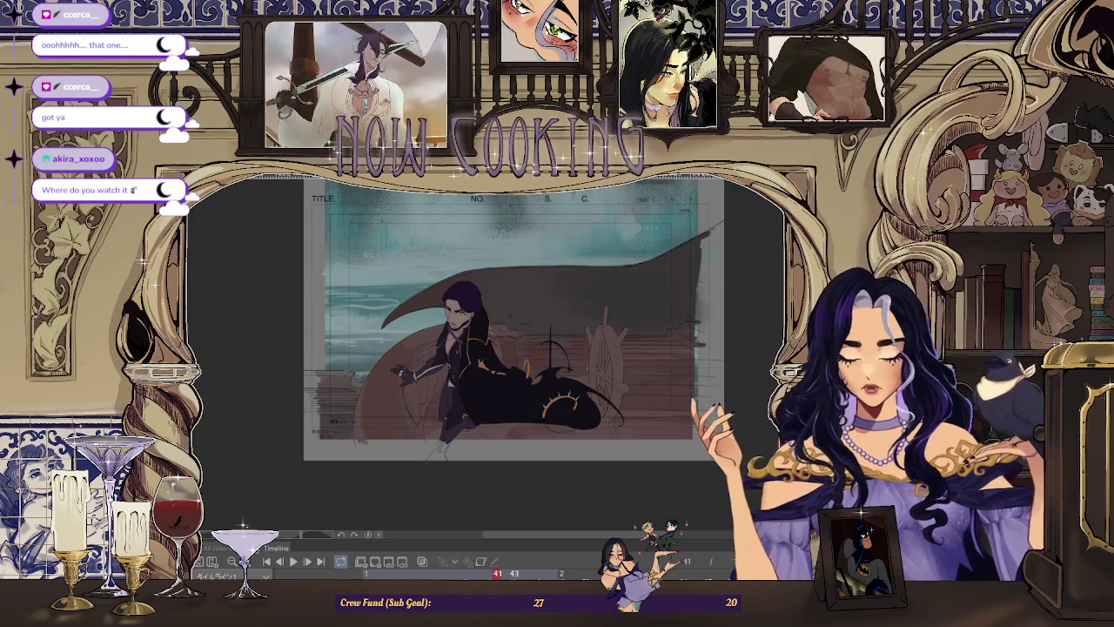
{"action": "key", "text": "Left"}
{"action": "key", "text": "Left"}
{"action": "key", "text": "Right"}
{"action": "key", "text": "Right"}
{"action": "key", "text": "Left"}
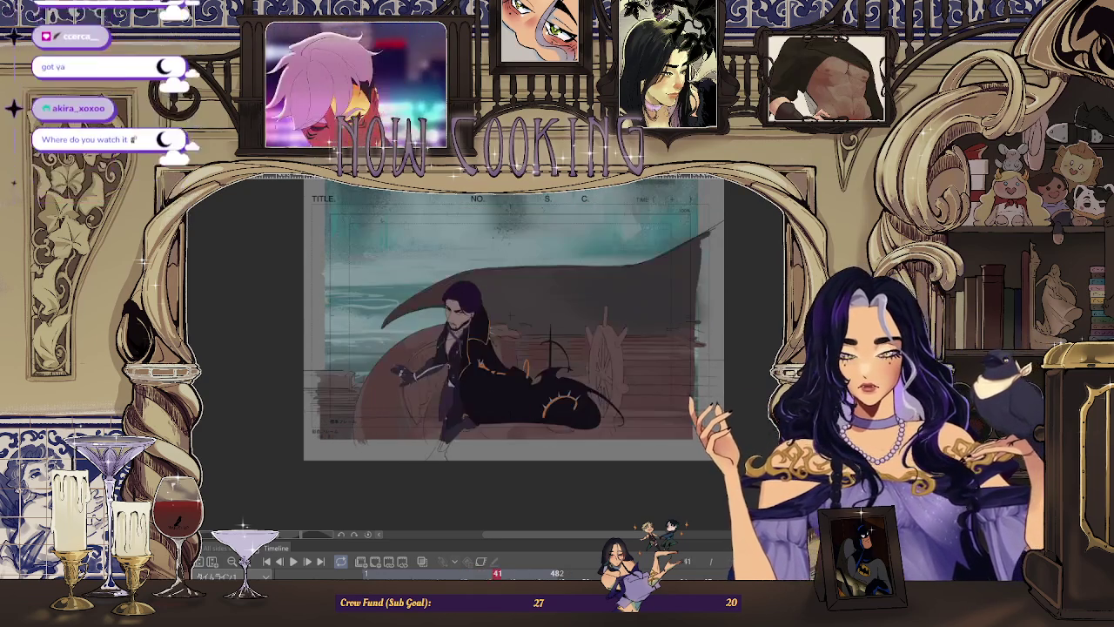
{"action": "key", "text": "Left"}
{"action": "key", "text": "Right"}
{"action": "key", "text": "Right"}
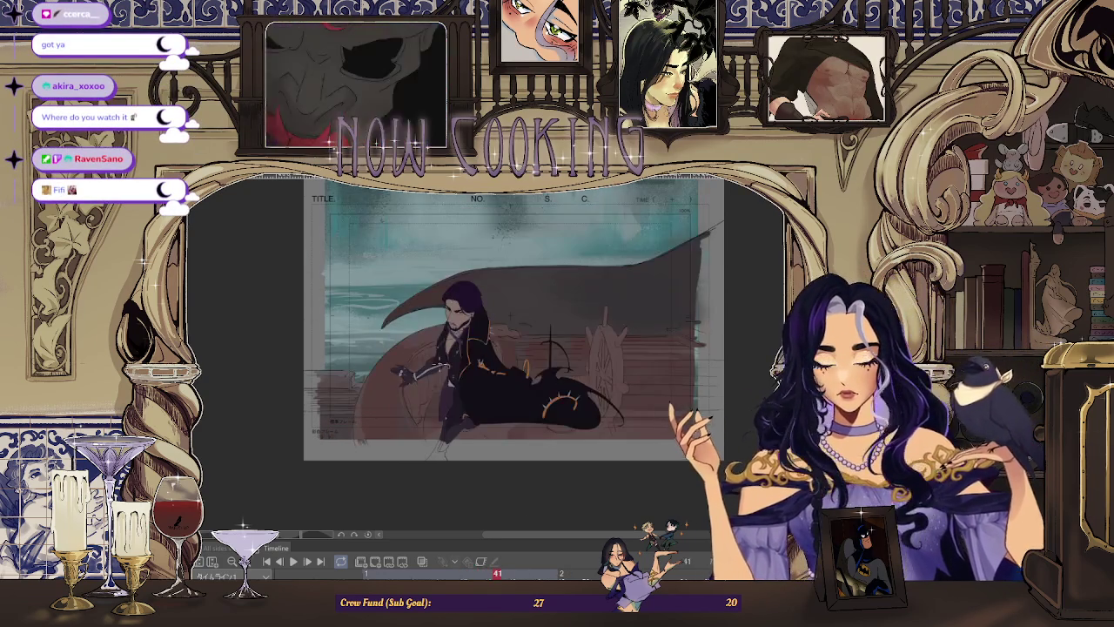
{"action": "scroll", "coordinate": [430, 421], "scroll_direction": "up", "scroll_amount": 2}
{"action": "scroll", "coordinate": [435, 401], "scroll_direction": "up", "scroll_amount": 1}
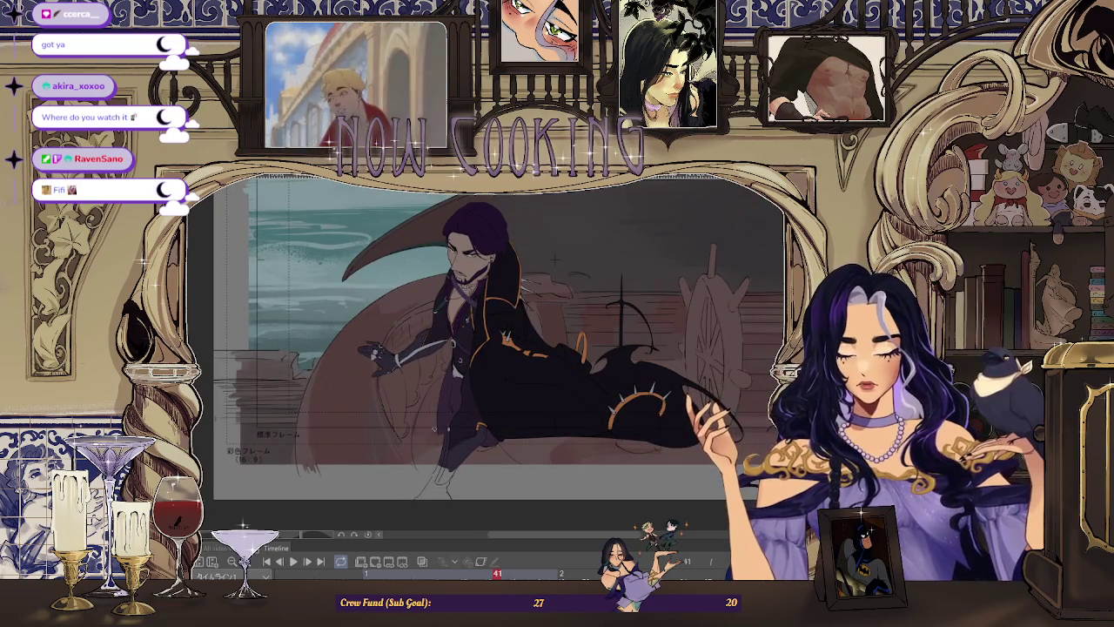
{"action": "scroll", "coordinate": [430, 434], "scroll_direction": "down", "scroll_amount": 2}
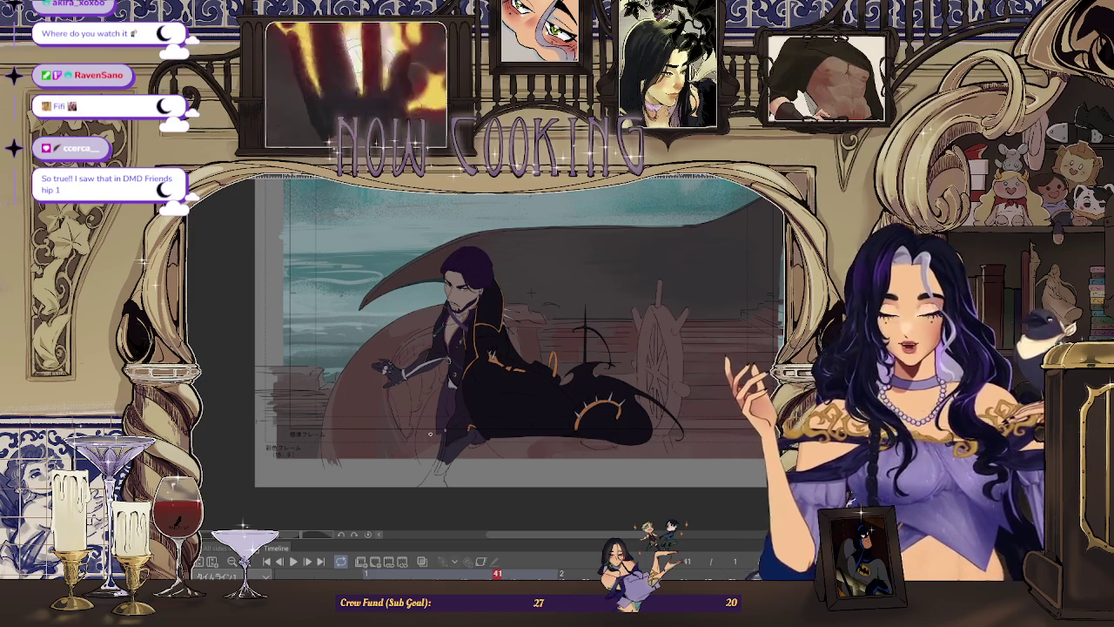
{"action": "scroll", "coordinate": [525, 400], "scroll_direction": "down", "scroll_amount": 2}
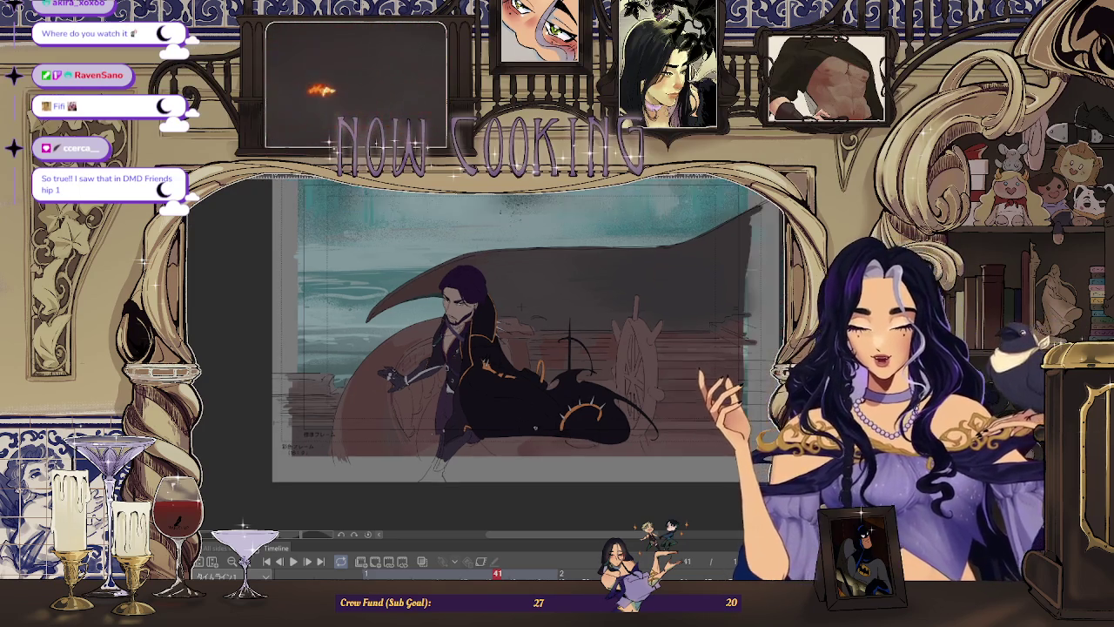
{"action": "scroll", "coordinate": [525, 400], "scroll_direction": "down", "scroll_amount": 2}
{"action": "scroll", "coordinate": [704, 377], "scroll_direction": "up", "scroll_amount": 1}
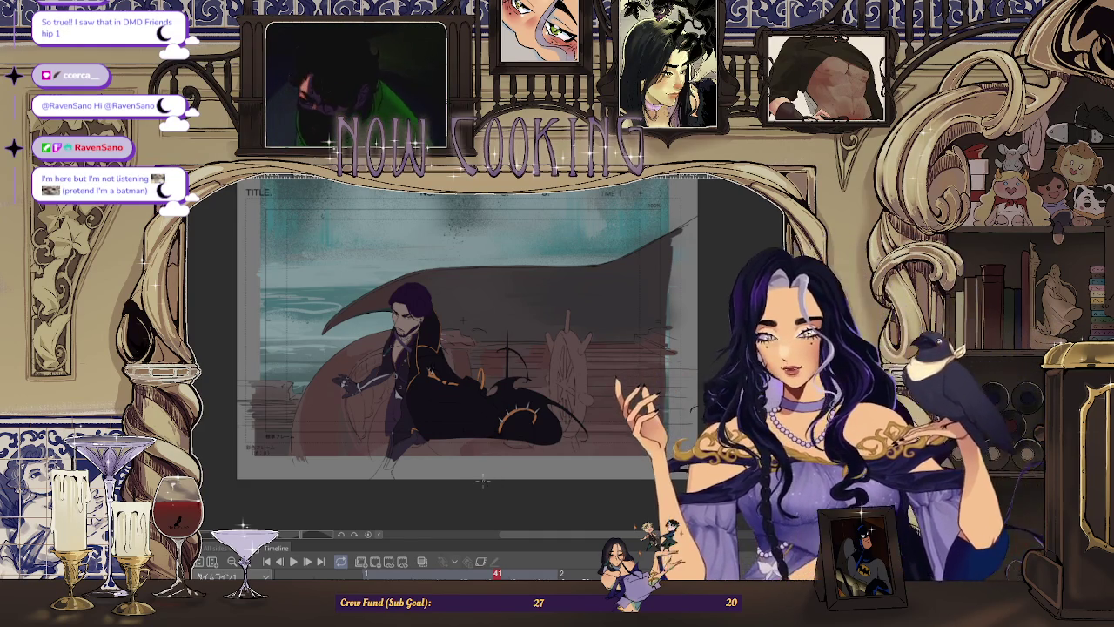
{"action": "scroll", "coordinate": [507, 321], "scroll_direction": "up", "scroll_amount": 2}
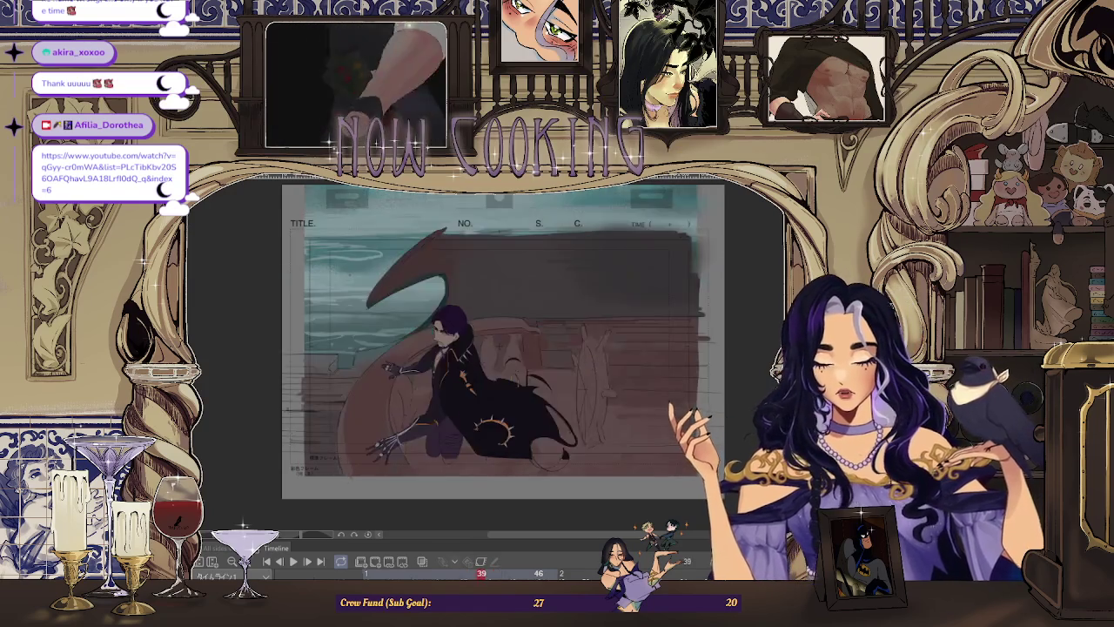
Mirror the canvas view with H to check the drawing.
{"action": "key", "text": "h"}
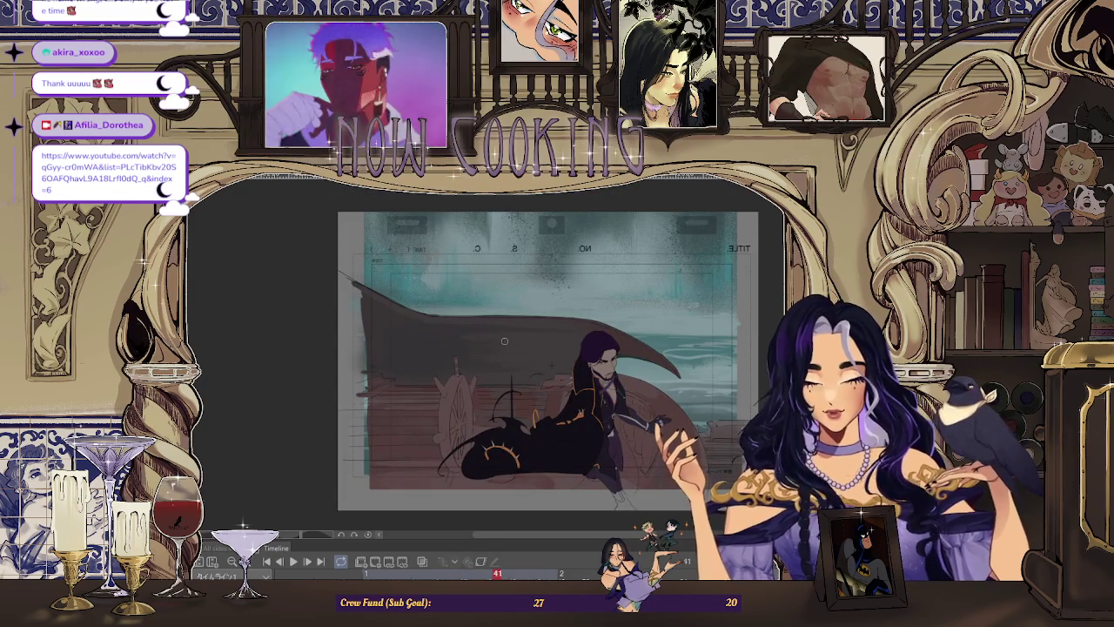
Zoom in and out on the mirrored deck scene to inspect the reclining figure's details.
{"action": "scroll", "coordinate": [616, 336], "scroll_direction": "down", "scroll_amount": 2}
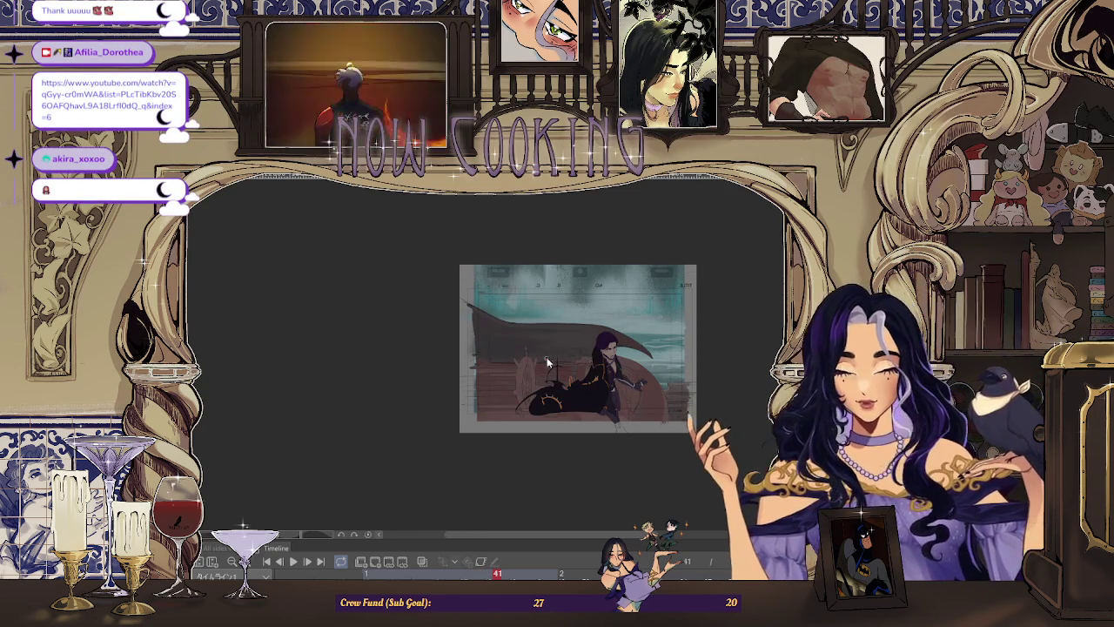
{"action": "scroll", "coordinate": [548, 362], "scroll_direction": "up", "scroll_amount": 3}
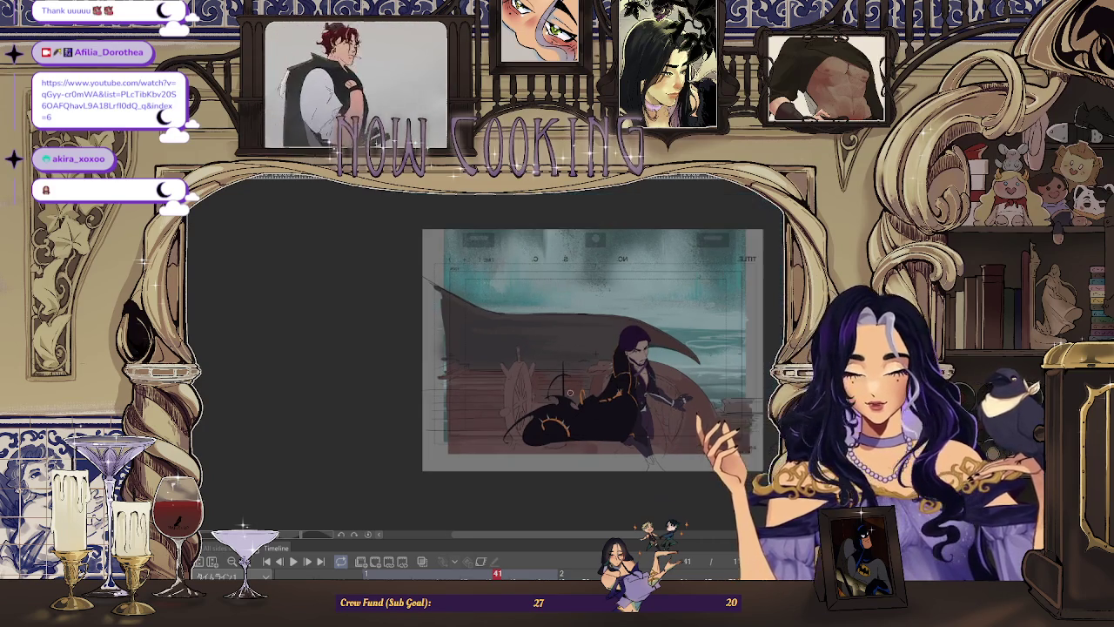
{"action": "scroll", "coordinate": [500, 315], "scroll_direction": "up", "scroll_amount": 4}
{"action": "scroll", "coordinate": [500, 315], "scroll_direction": "up", "scroll_amount": 2}
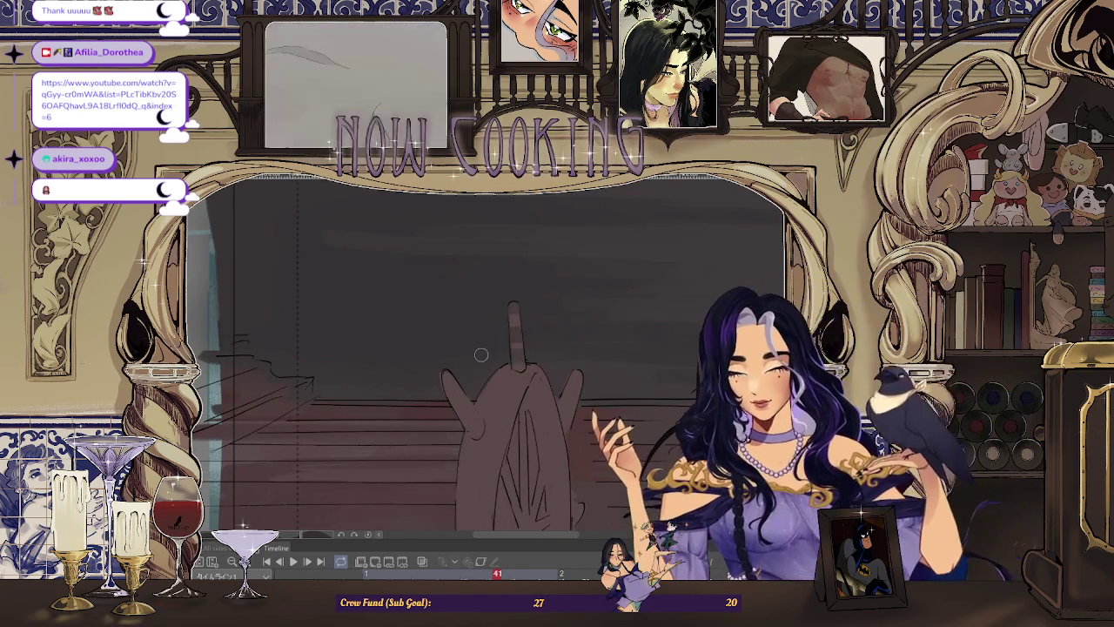
{"action": "scroll", "coordinate": [520, 372], "scroll_direction": "down", "scroll_amount": 3}
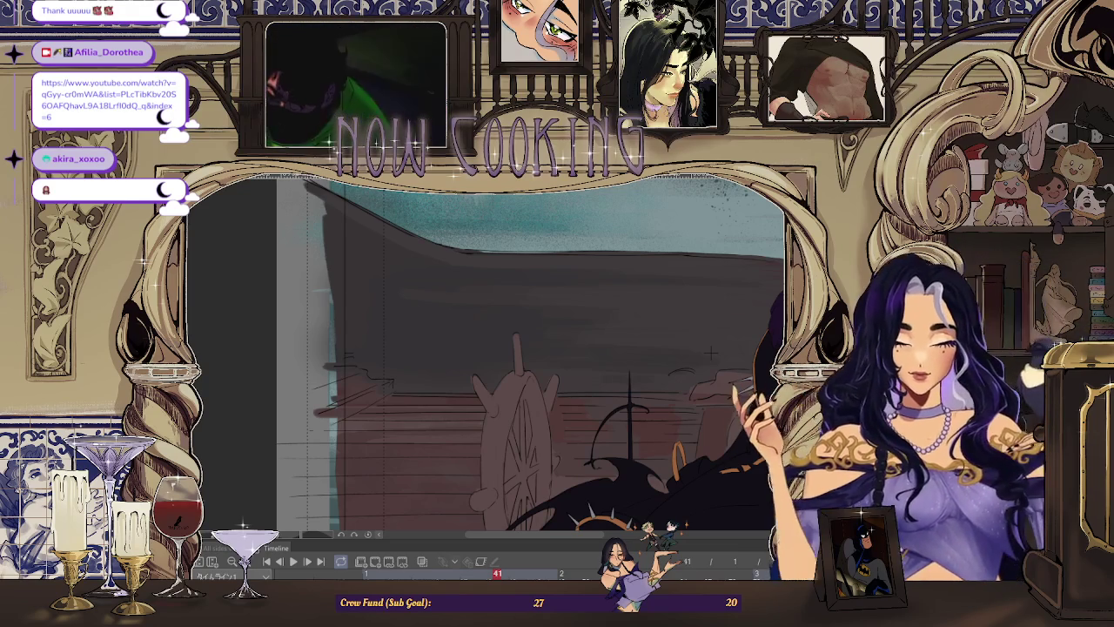
{"action": "scroll", "coordinate": [594, 332], "scroll_direction": "down", "scroll_amount": 5}
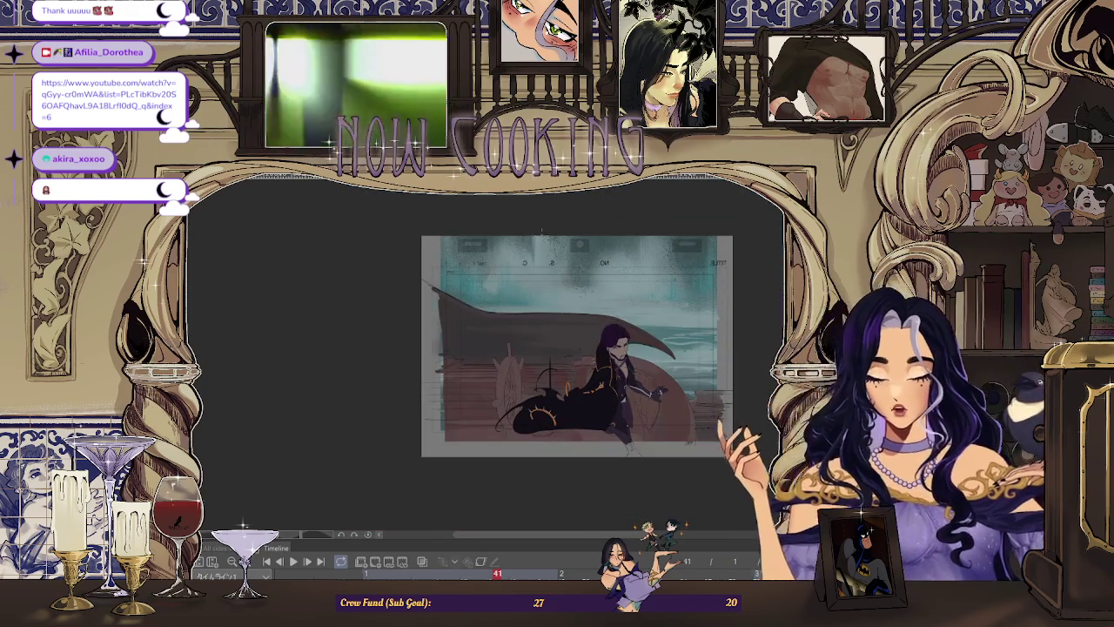
{"action": "scroll", "coordinate": [576, 206], "scroll_direction": "up", "scroll_amount": 5}
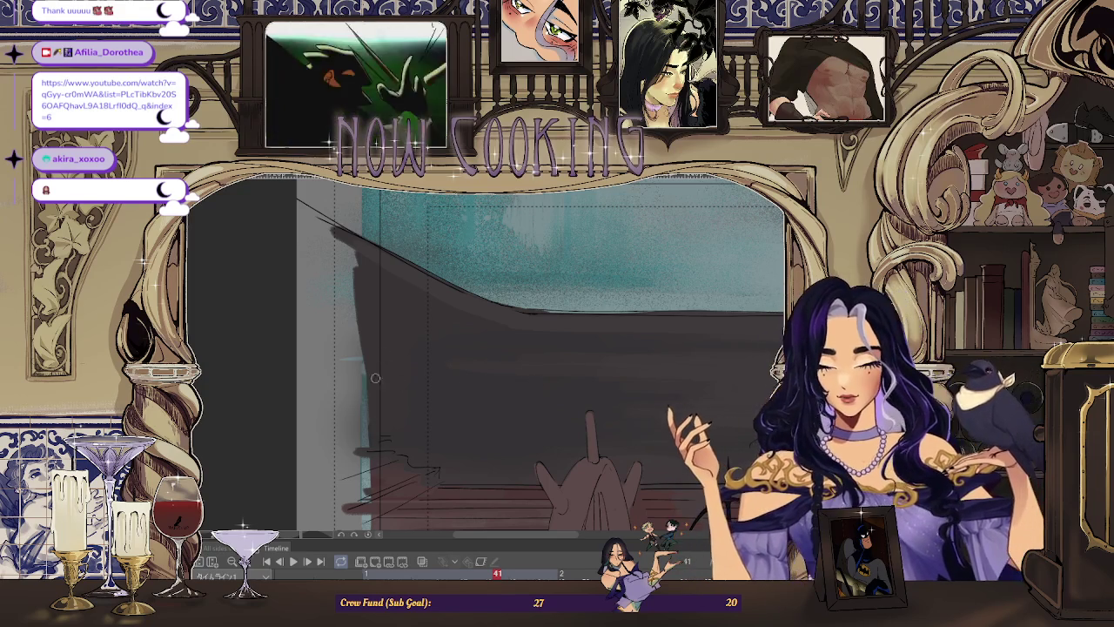
{"action": "scroll", "coordinate": [666, 340], "scroll_direction": "down", "scroll_amount": 5}
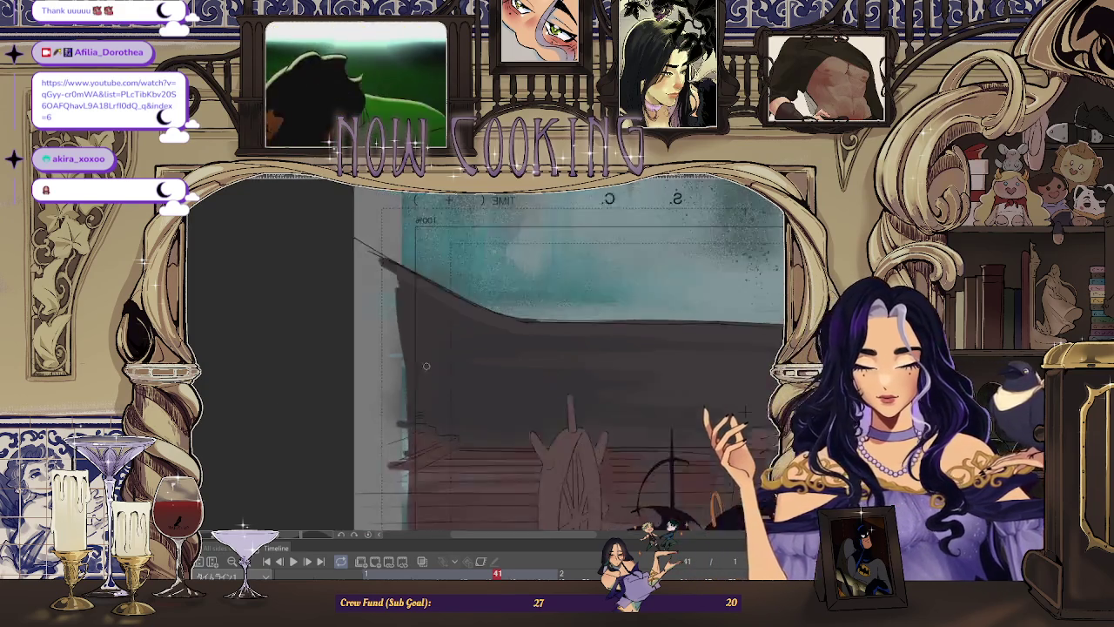
{"action": "scroll", "coordinate": [381, 349], "scroll_direction": "up", "scroll_amount": 3}
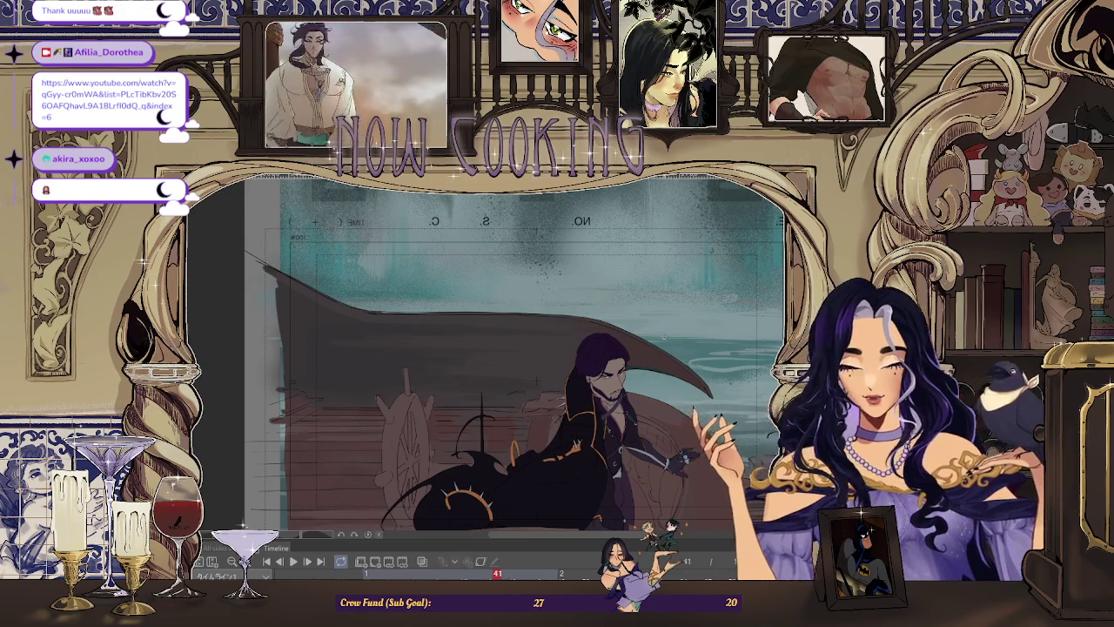
{"action": "scroll", "coordinate": [514, 357], "scroll_direction": "down", "scroll_amount": 3}
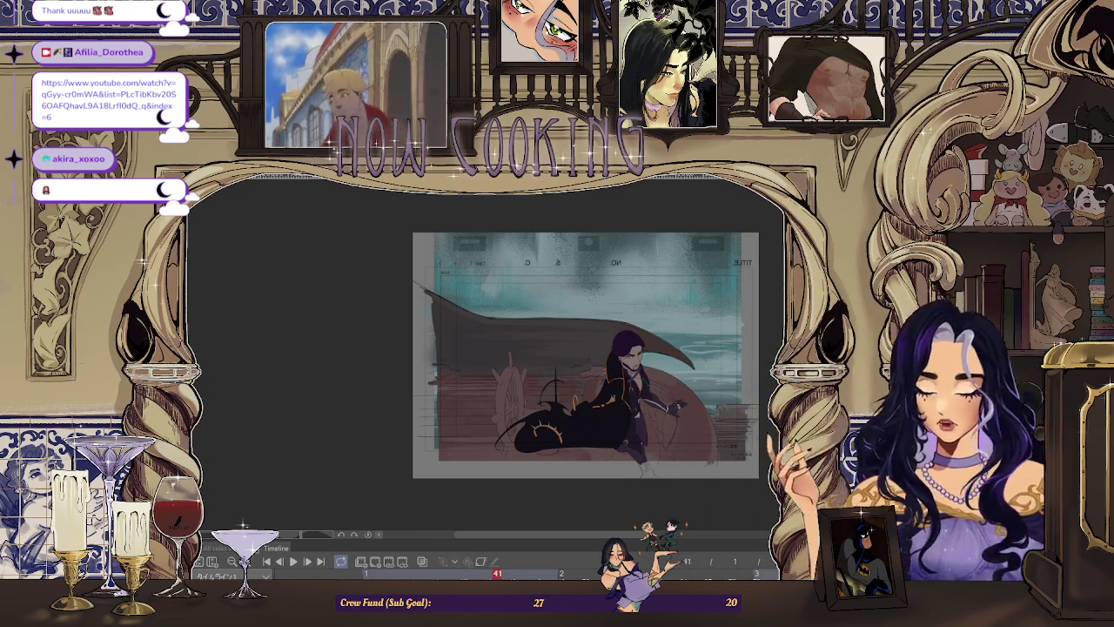
{"action": "scroll", "coordinate": [522, 352], "scroll_direction": "down", "scroll_amount": 3}
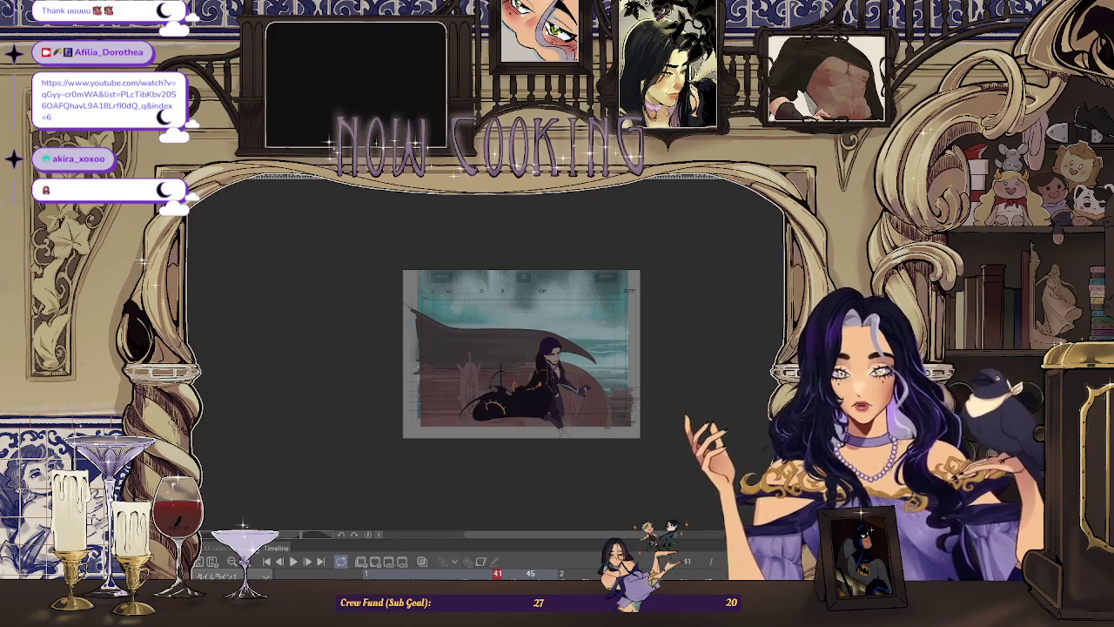
Scrub back and forth through the animation frames surrounding frame 41.
{"action": "key", "text": "Left"}
{"action": "key", "text": "Right"}
{"action": "key", "text": "Left"}
{"action": "key", "text": "Right"}
{"action": "key", "text": "Left"}
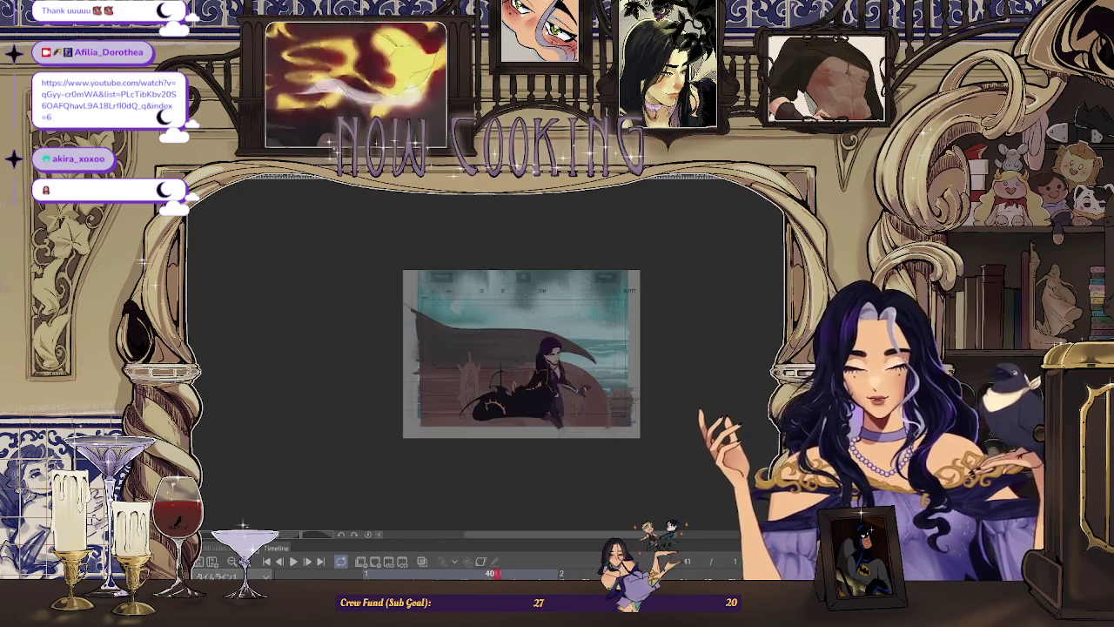
{"action": "key", "text": "Left"}
{"action": "key", "text": "Left"}
{"action": "key", "text": "Right"}
{"action": "key", "text": "Left"}
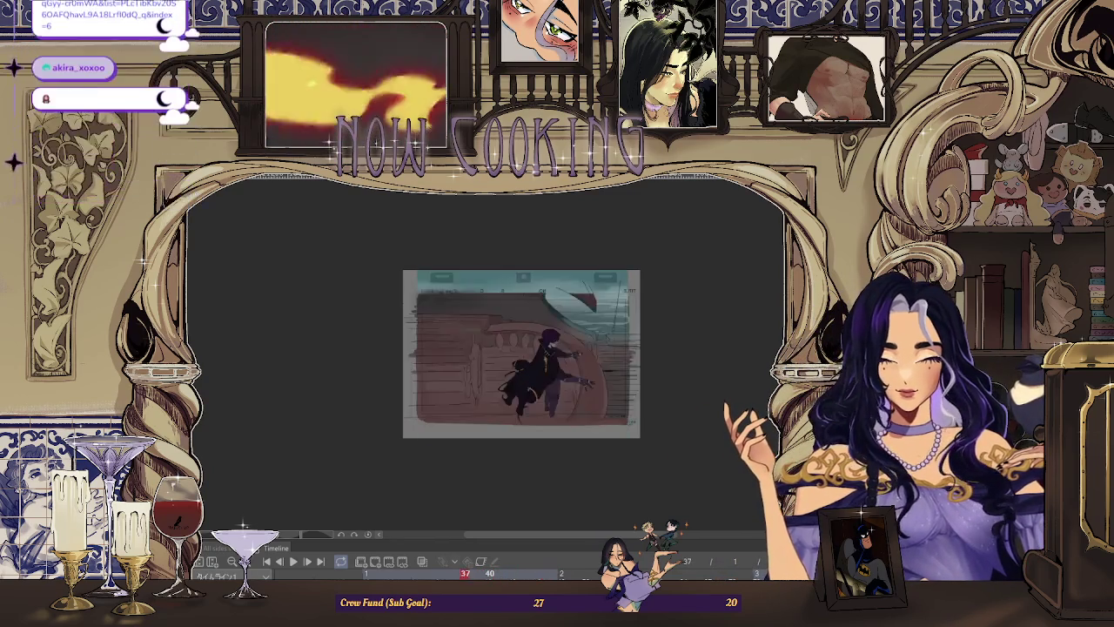
{"action": "key", "text": "Right"}
Toggle between the deck frame and the following frame showing the figure in the water.
{"action": "key", "text": "Left"}
{"action": "key", "text": "Left"}
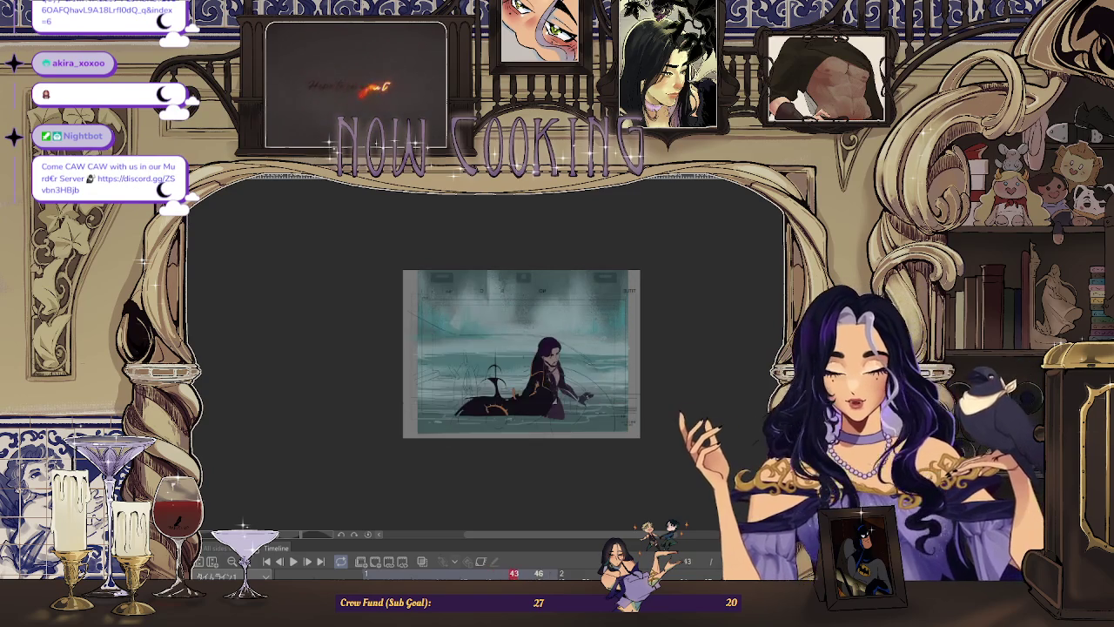
{"action": "key", "text": "Left"}
{"action": "key", "text": "Left"}
{"action": "key", "text": "Right"}
{"action": "key", "text": "Right"}
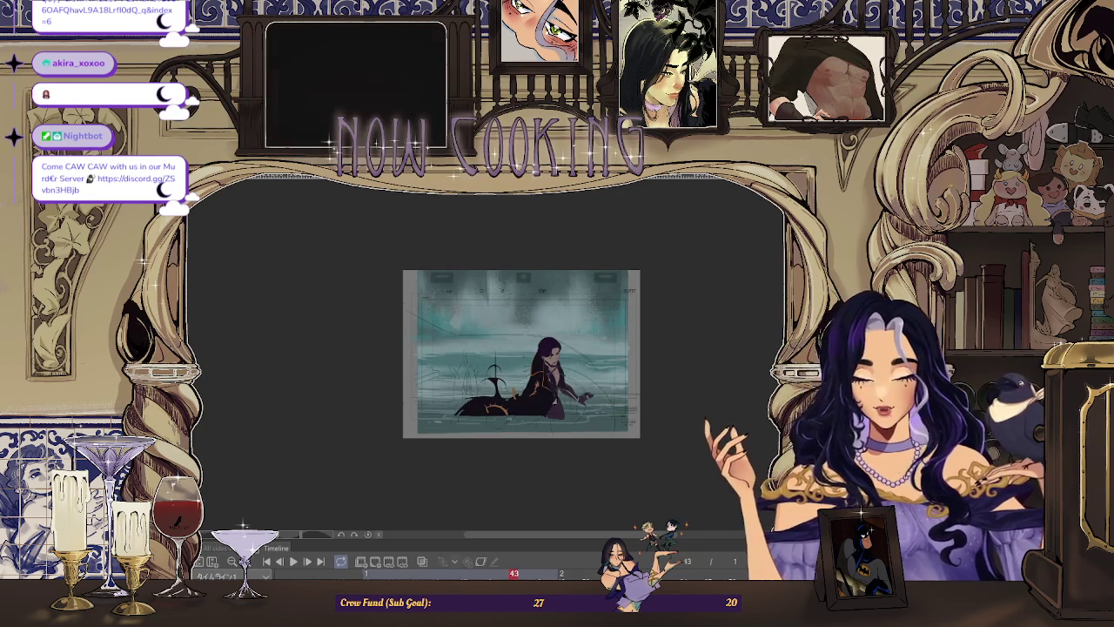
{"action": "key", "text": "Left"}
{"action": "key", "text": "Left"}
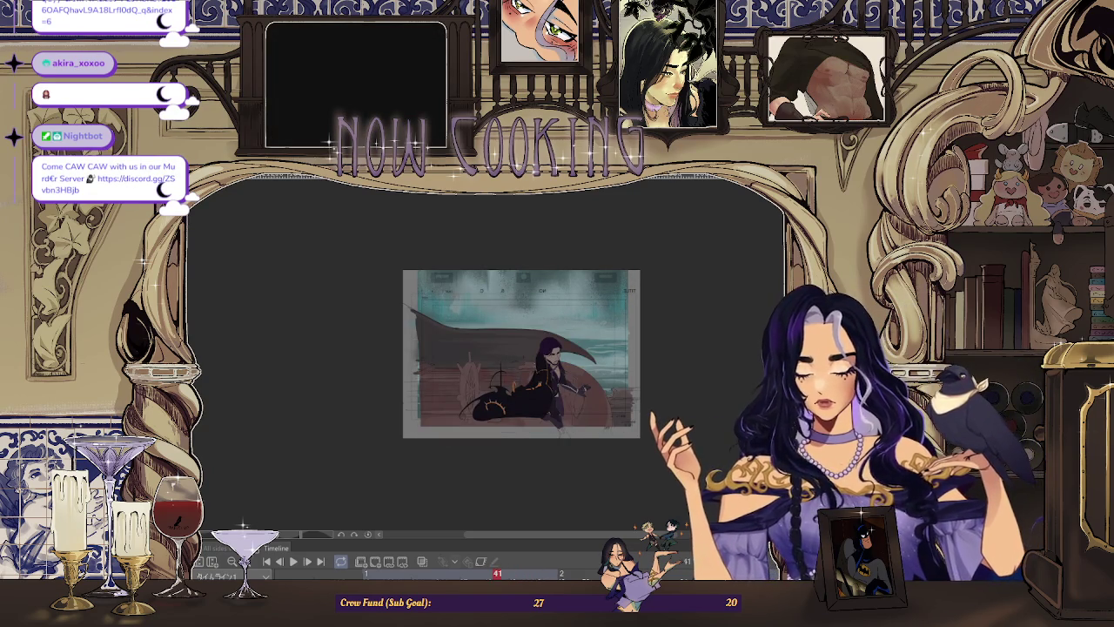
{"action": "key", "text": "Right"}
{"action": "key", "text": "Right"}
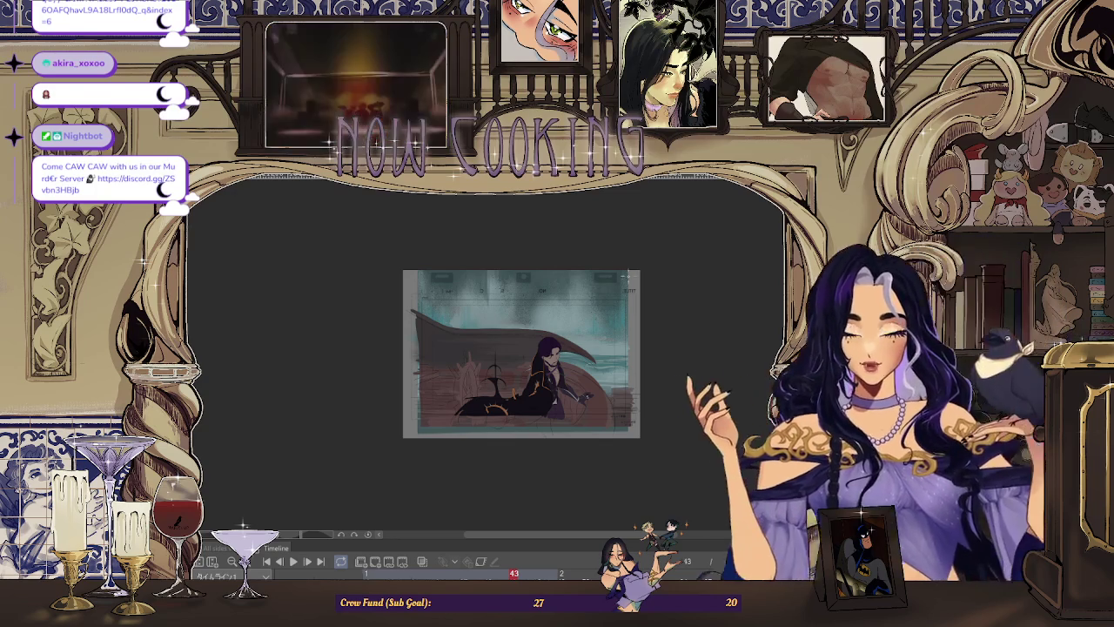
Nudge the layer's artwork slightly downward with a transform, then mirror the view and zoom in.
{"action": "scroll", "coordinate": [626, 275], "scroll_direction": "up", "scroll_amount": 3}
{"action": "scroll", "coordinate": [566, 288], "scroll_direction": "up", "scroll_amount": 3}
{"action": "scroll", "coordinate": [505, 304], "scroll_direction": "up", "scroll_amount": 2}
{"action": "scroll", "coordinate": [442, 320], "scroll_direction": "up", "scroll_amount": 3}
{"action": "scroll", "coordinate": [442, 319], "scroll_direction": "down", "scroll_amount": 5}
{"action": "scroll", "coordinate": [590, 328], "scroll_direction": "up", "scroll_amount": 2}
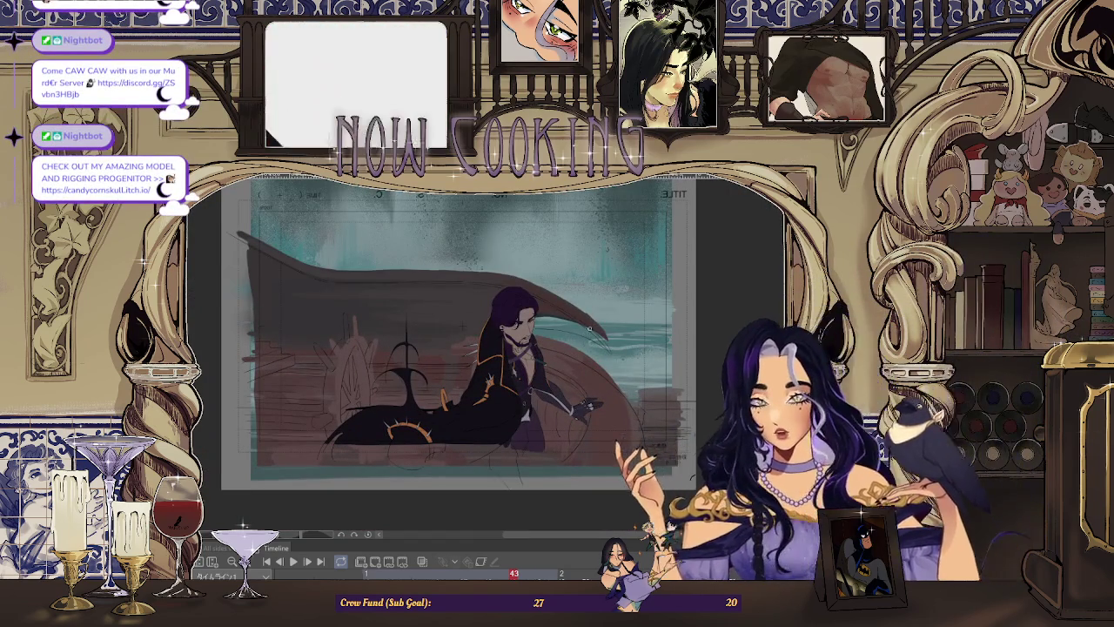
{"action": "key", "text": "ctrl+t"}
{"action": "left_click_drag", "start_coordinate": [662, 361], "coordinate": [663, 364]}
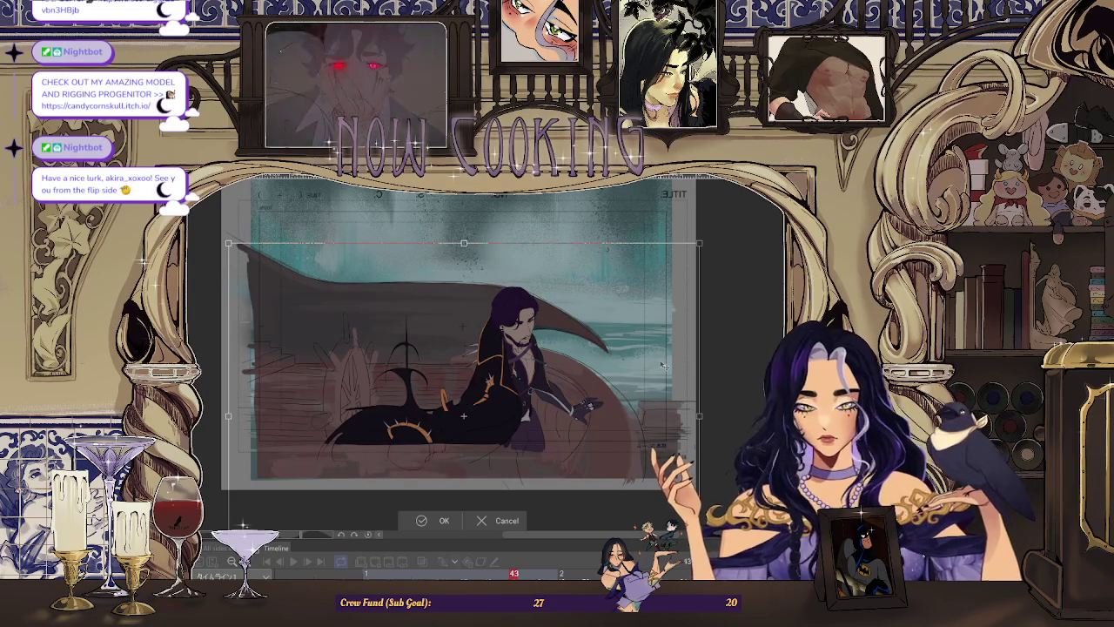
{"action": "left_click", "coordinate": [442, 523]}
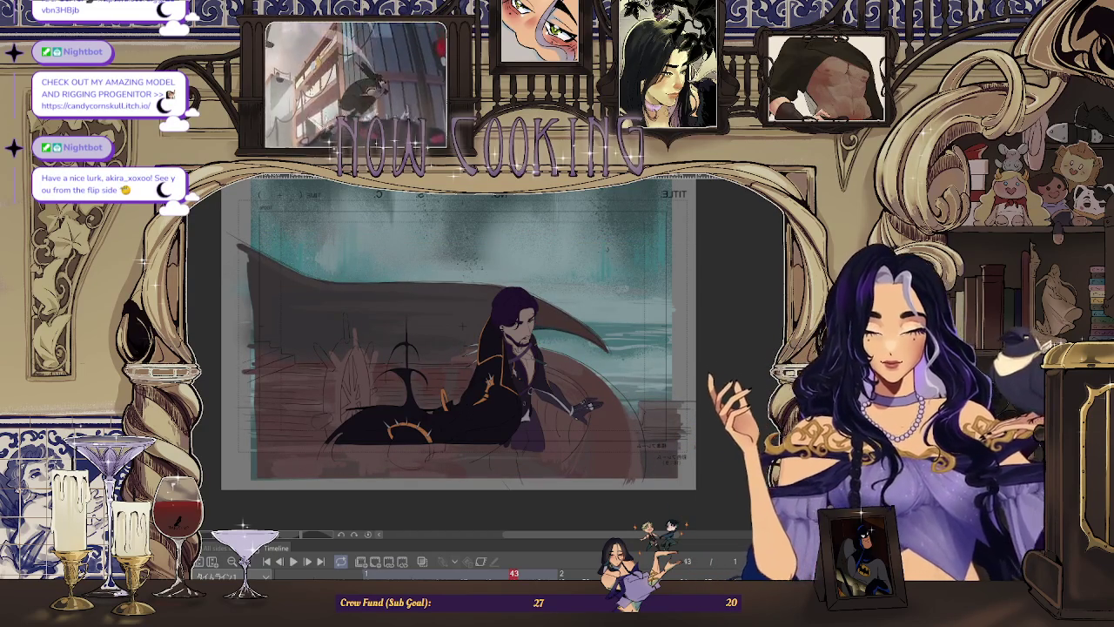
{"action": "key", "text": "h"}
{"action": "key", "text": "ctrl+plus"}
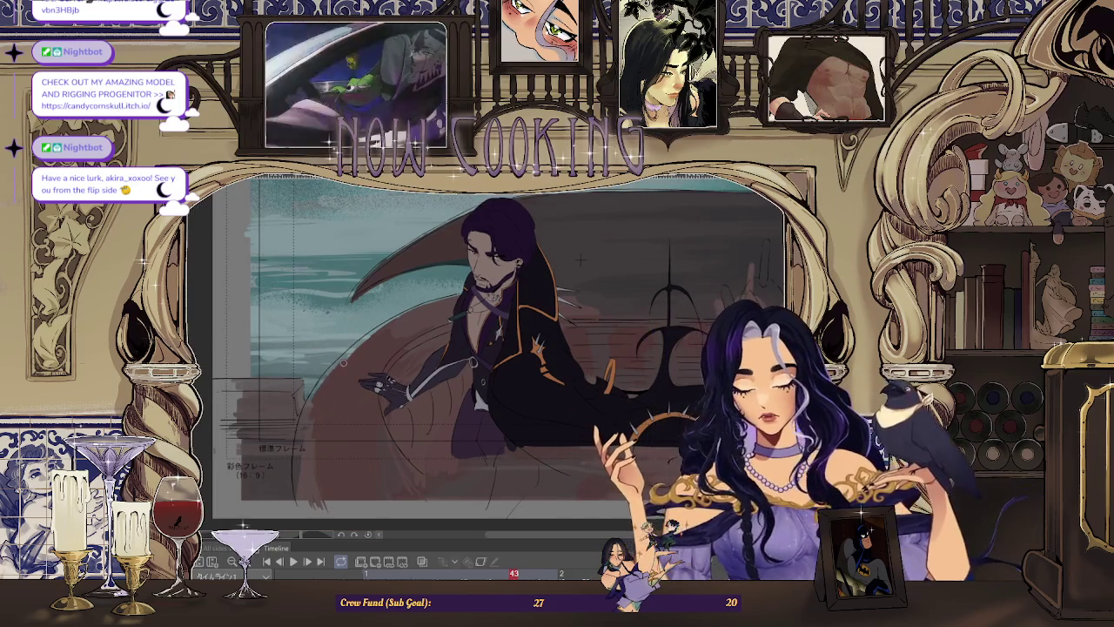
{"action": "scroll", "coordinate": [328, 380], "scroll_direction": "up", "scroll_amount": 1}
{"action": "scroll", "coordinate": [328, 381], "scroll_direction": "up", "scroll_amount": 2}
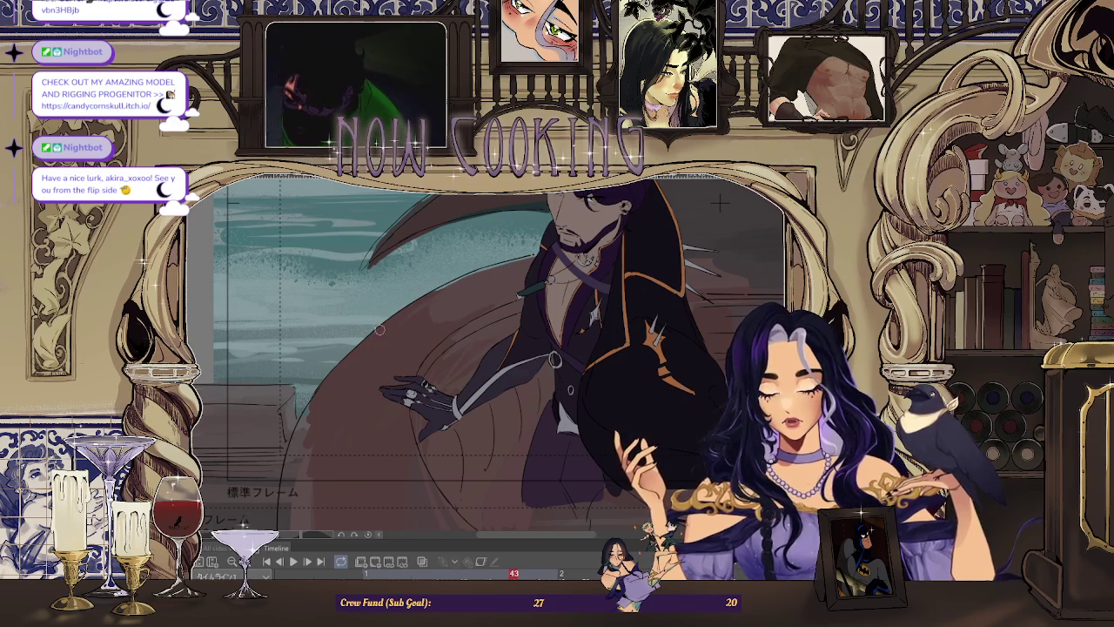
{"action": "scroll", "coordinate": [388, 322], "scroll_direction": "down", "scroll_amount": 2}
{"action": "scroll", "coordinate": [388, 322], "scroll_direction": "down", "scroll_amount": 1}
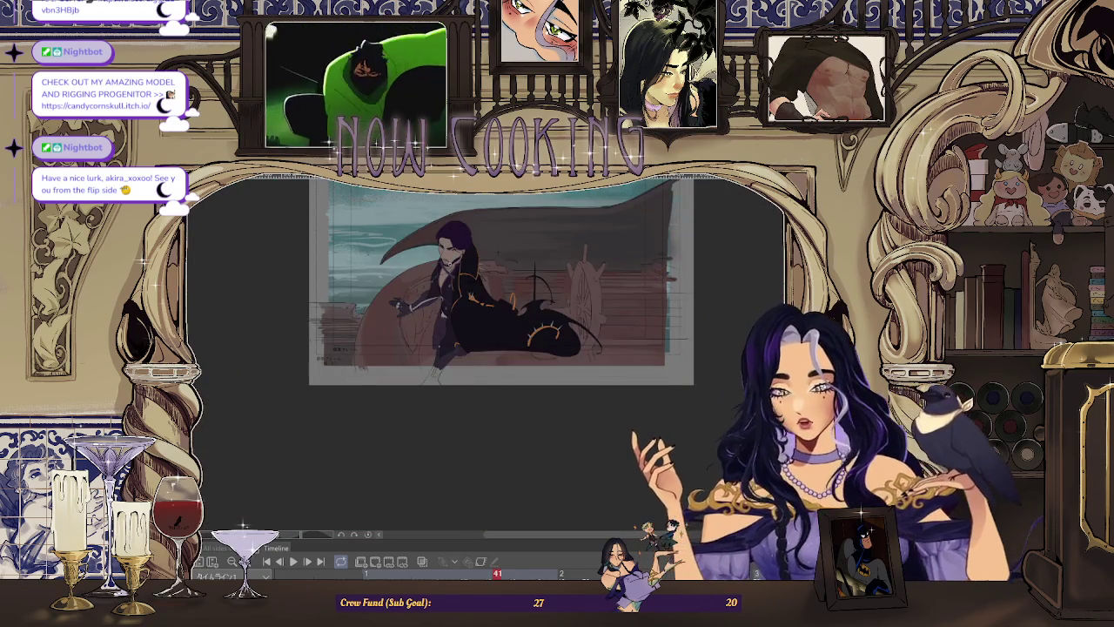
{"action": "scroll", "coordinate": [364, 321], "scroll_direction": "up", "scroll_amount": 2}
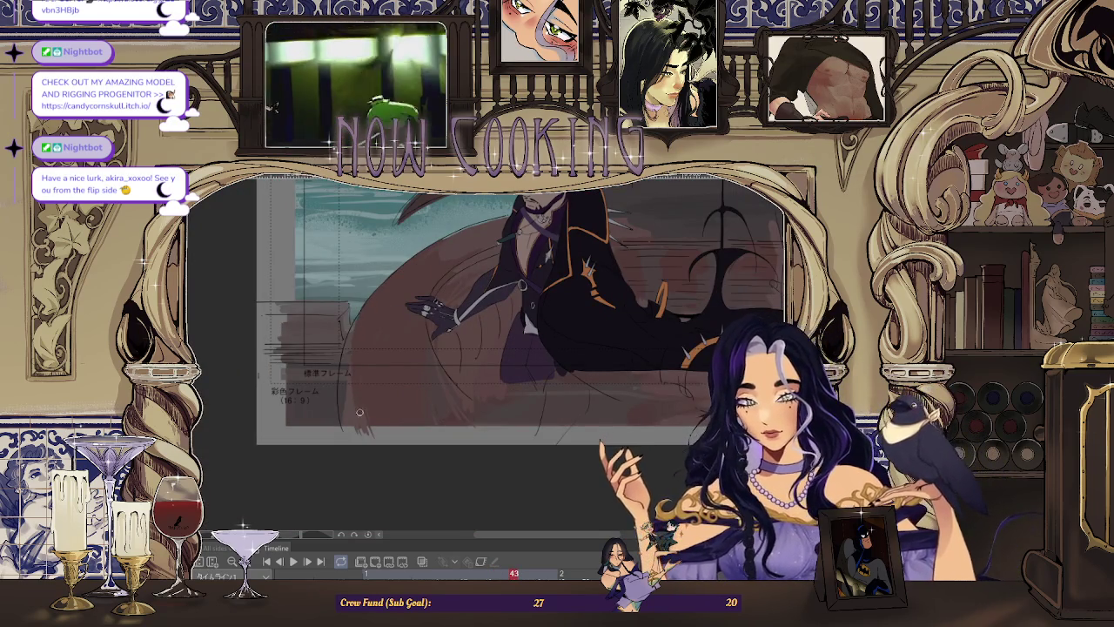
{"action": "scroll", "coordinate": [375, 302], "scroll_direction": "up", "scroll_amount": 1}
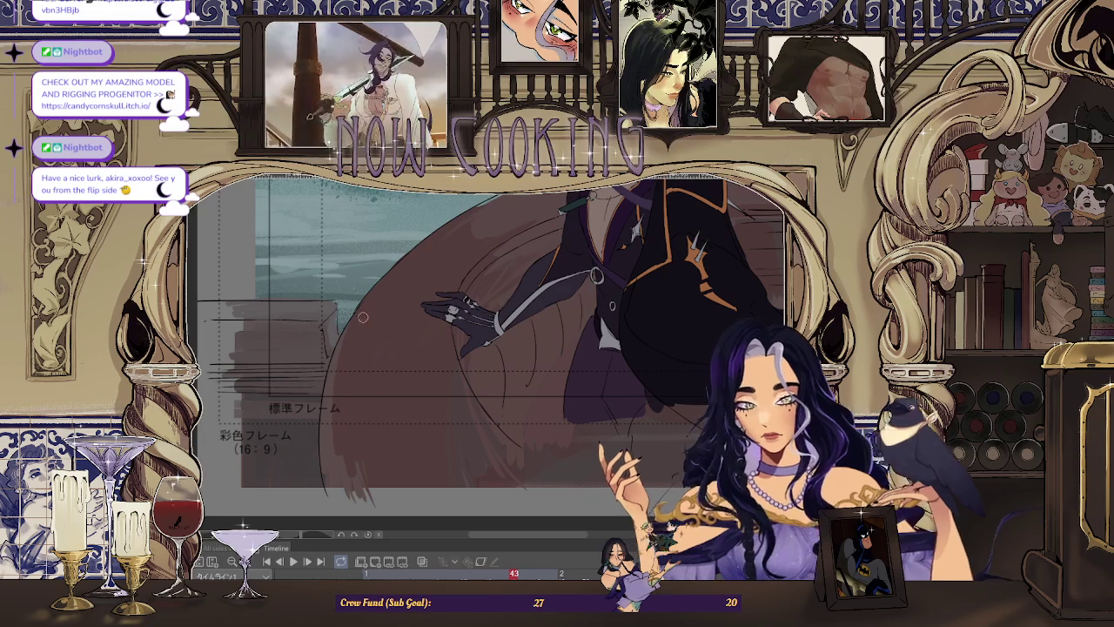
{"action": "key", "text": "ctrl+0"}
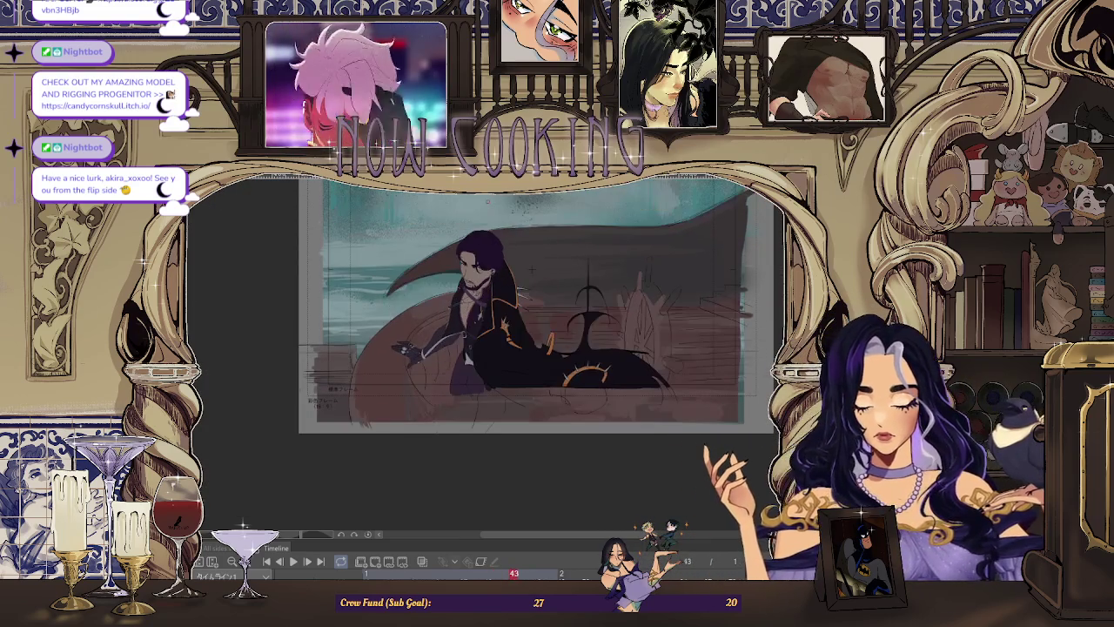
{"action": "scroll", "coordinate": [532, 268], "scroll_direction": "up", "scroll_amount": 5}
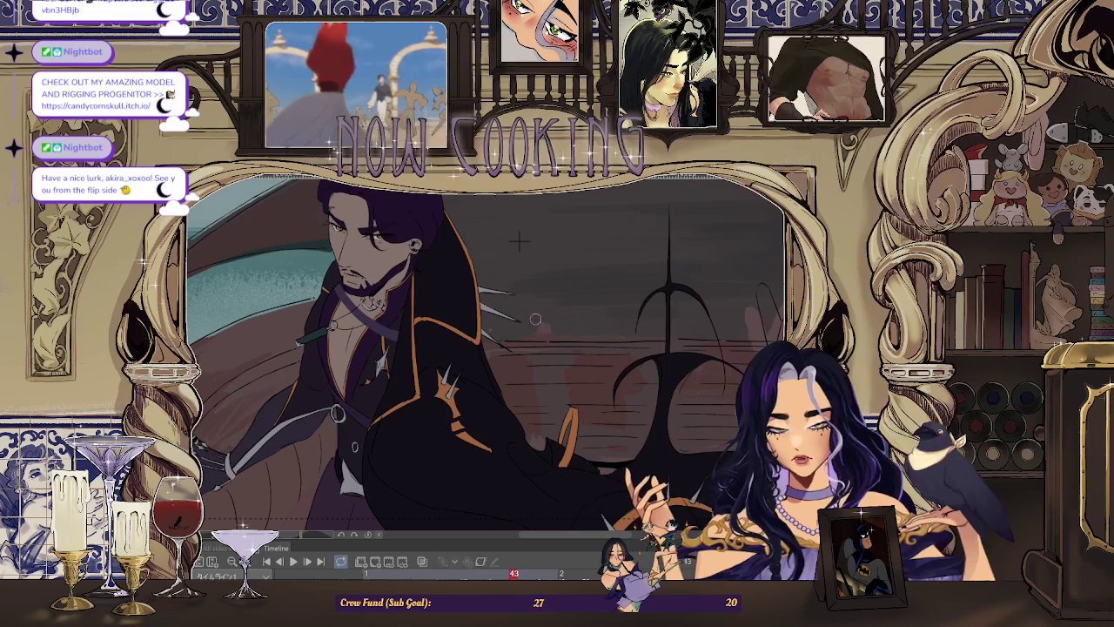
{"action": "key", "text": "ctrl+0"}
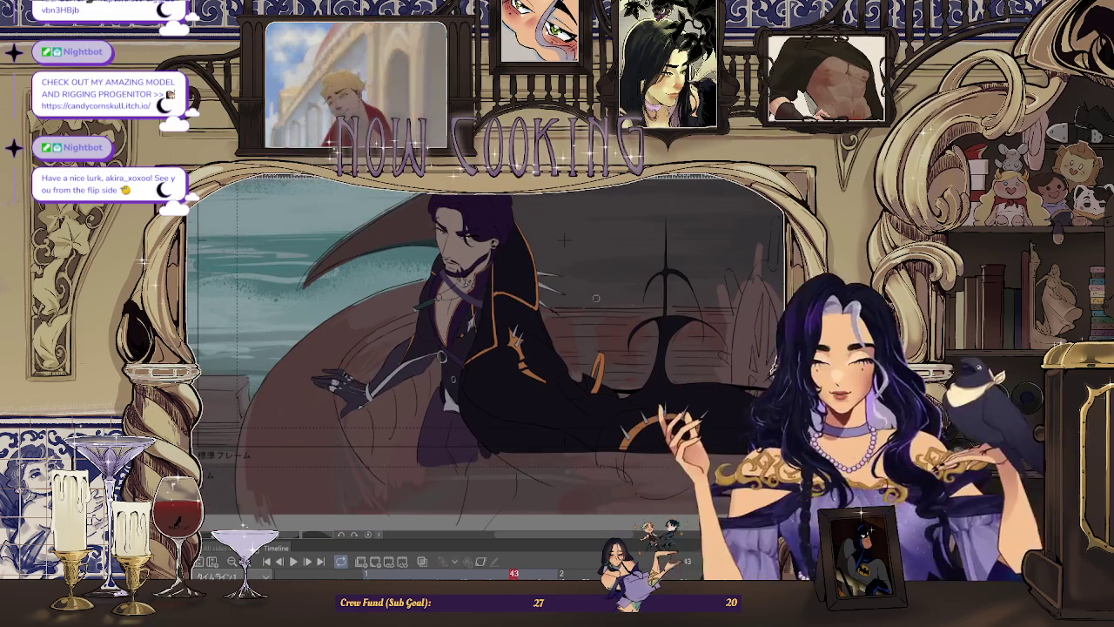
{"action": "scroll", "coordinate": [608, 308], "scroll_direction": "down", "scroll_amount": 3}
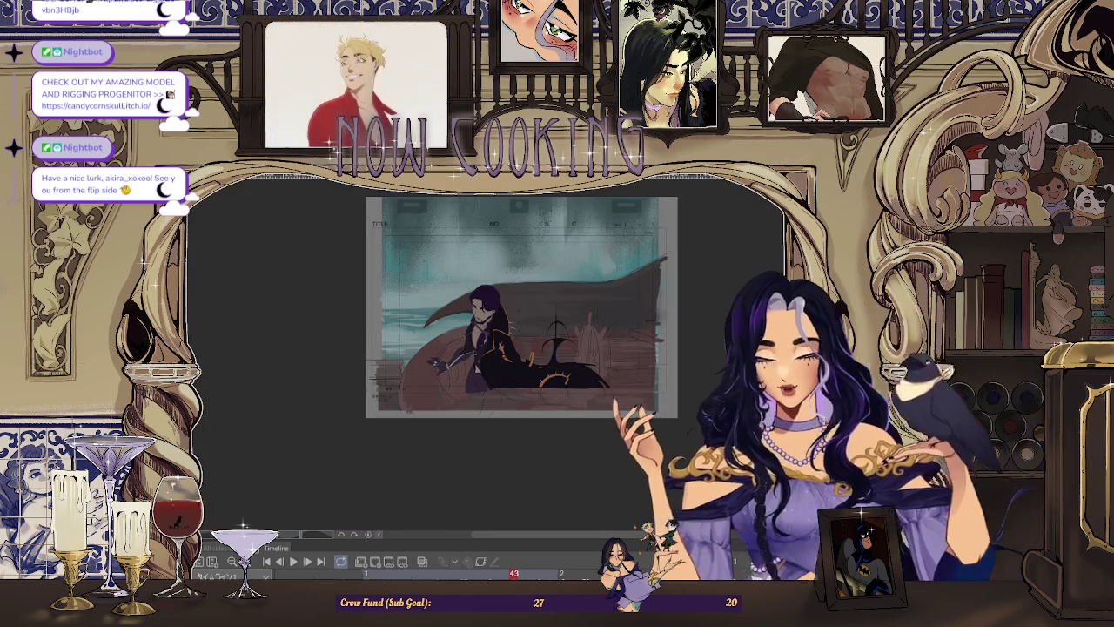
{"action": "scroll", "coordinate": [549, 307], "scroll_direction": "up", "scroll_amount": 2}
{"action": "scroll", "coordinate": [550, 307], "scroll_direction": "up", "scroll_amount": 1}
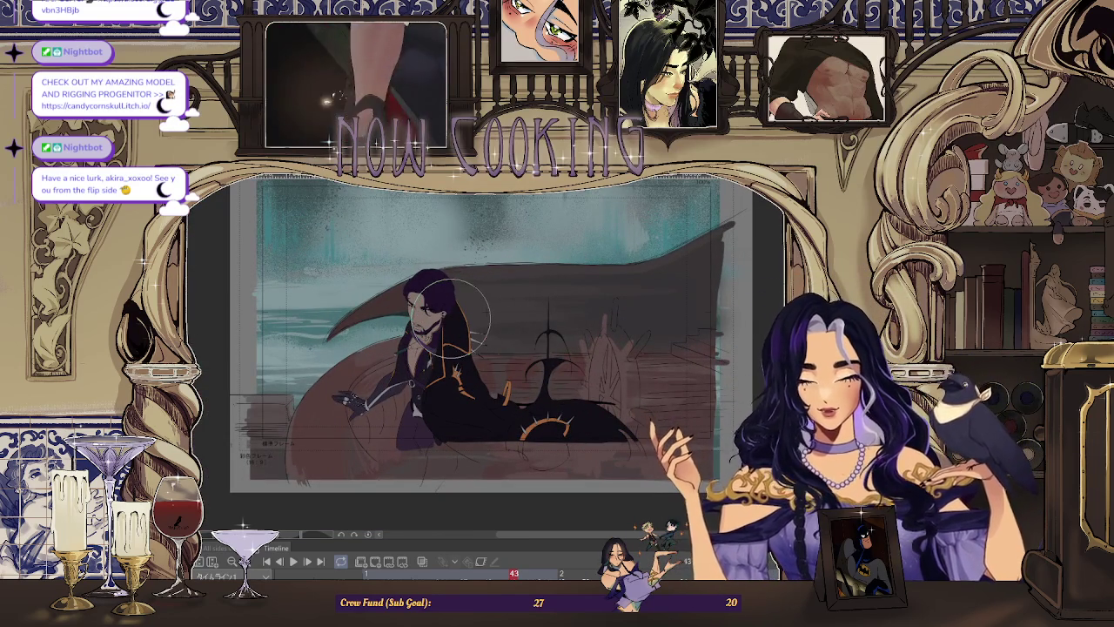
{"action": "scroll", "coordinate": [470, 309], "scroll_direction": "up", "scroll_amount": 1}
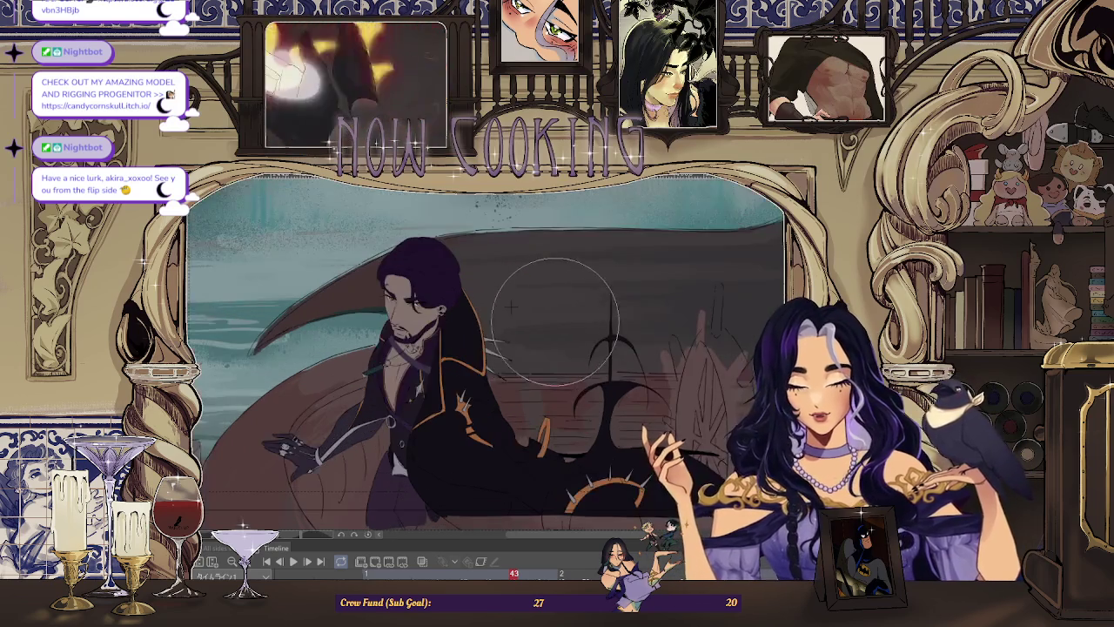
{"action": "scroll", "coordinate": [557, 314], "scroll_direction": "up", "scroll_amount": 2}
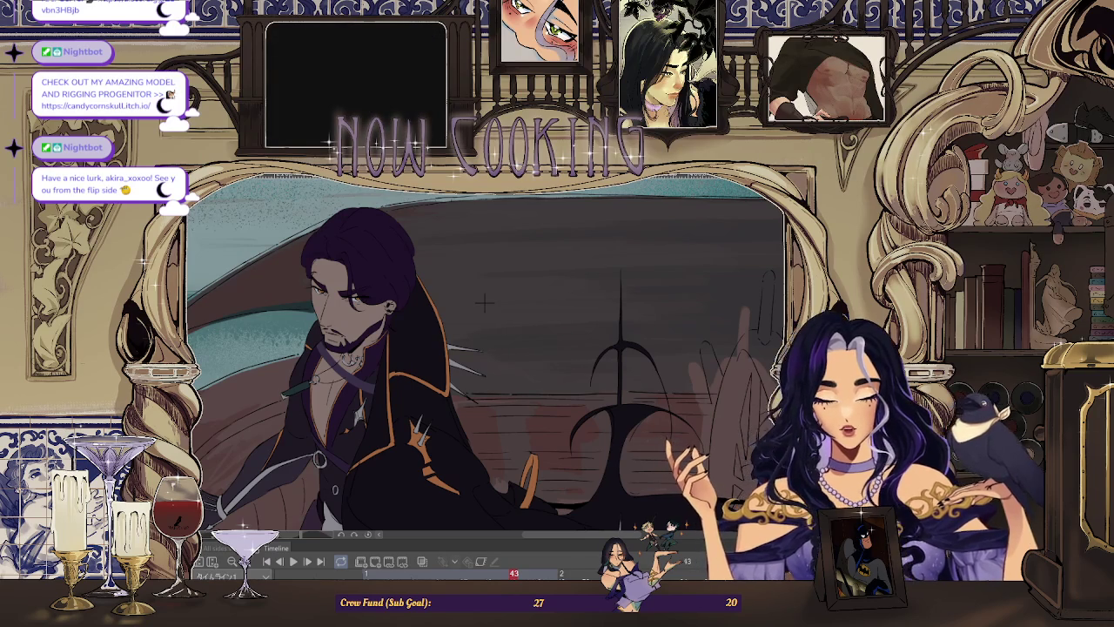
{"action": "scroll", "coordinate": [485, 303], "scroll_direction": "down", "scroll_amount": 2}
{"action": "scroll", "coordinate": [485, 302], "scroll_direction": "down", "scroll_amount": 2}
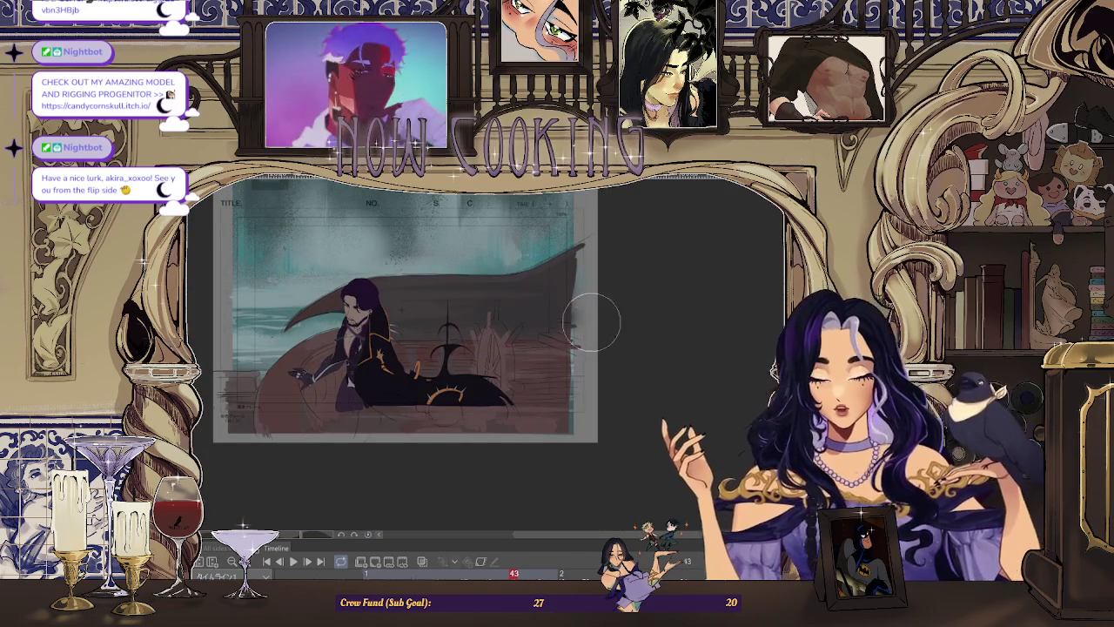
{"action": "scroll", "coordinate": [514, 383], "scroll_direction": "up", "scroll_amount": 1}
{"action": "scroll", "coordinate": [492, 270], "scroll_direction": "up", "scroll_amount": 1}
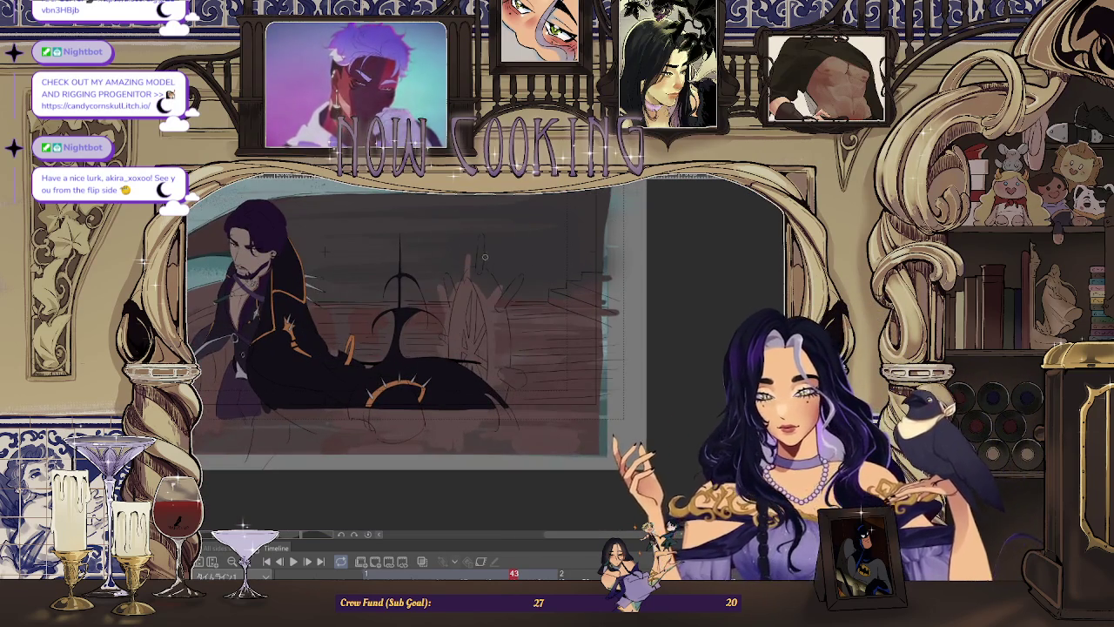
{"action": "scroll", "coordinate": [484, 257], "scroll_direction": "up", "scroll_amount": 1}
{"action": "scroll", "coordinate": [479, 235], "scroll_direction": "up", "scroll_amount": 1}
{"action": "scroll", "coordinate": [477, 220], "scroll_direction": "up", "scroll_amount": 1}
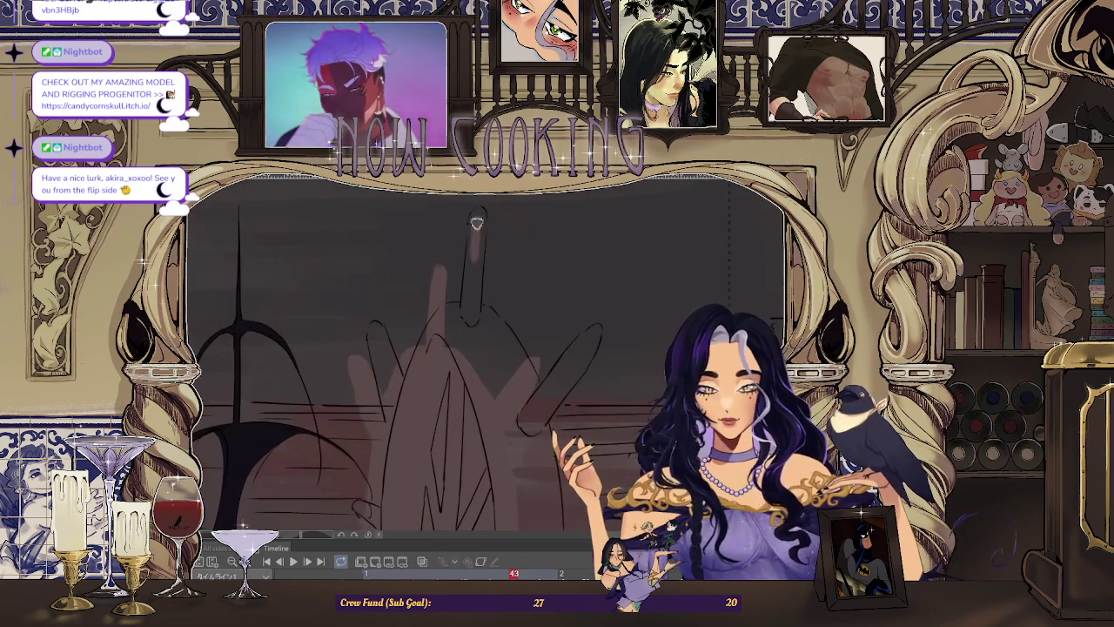
{"action": "left_click_drag", "start_coordinate": [475, 254], "coordinate": [470, 322]}
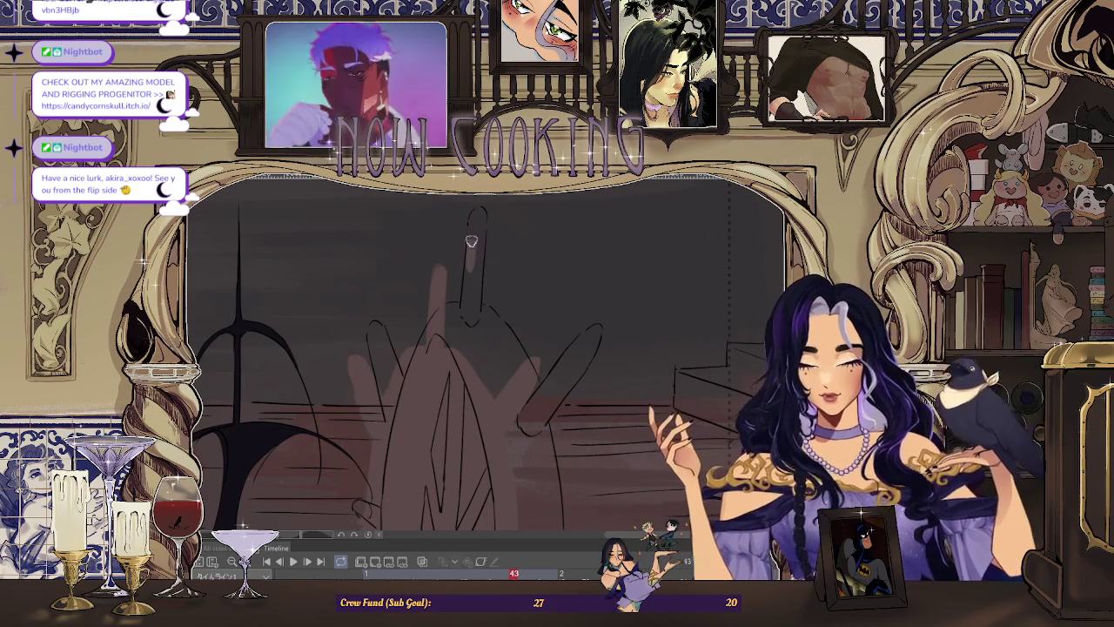
{"action": "left_click_drag", "start_coordinate": [477, 209], "coordinate": [475, 313]}
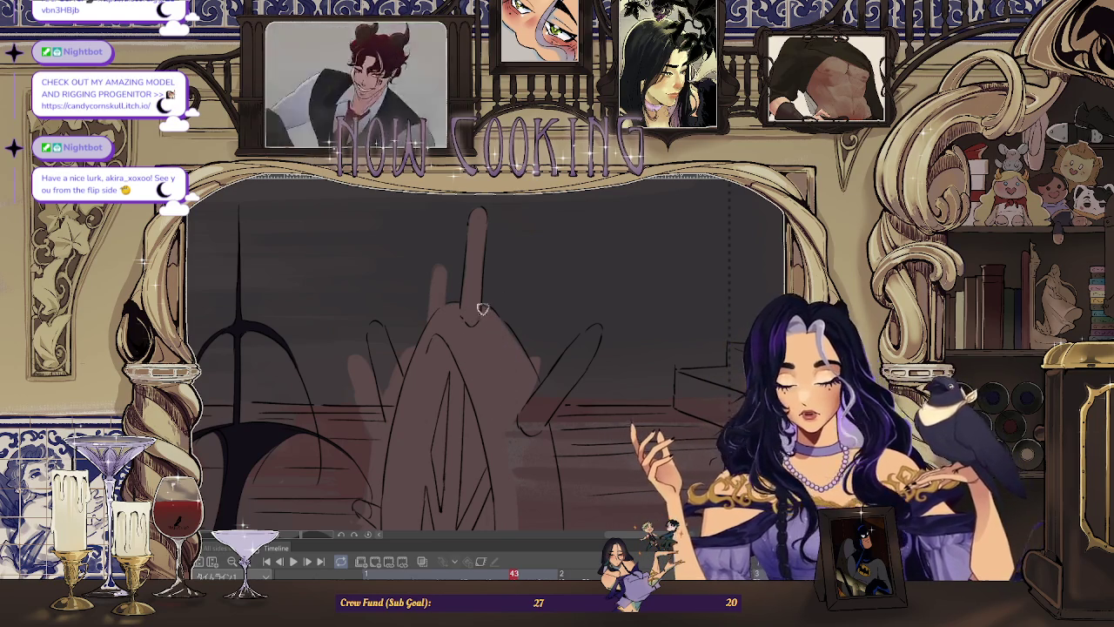
{"action": "left_click_drag", "start_coordinate": [518, 355], "coordinate": [541, 363]}
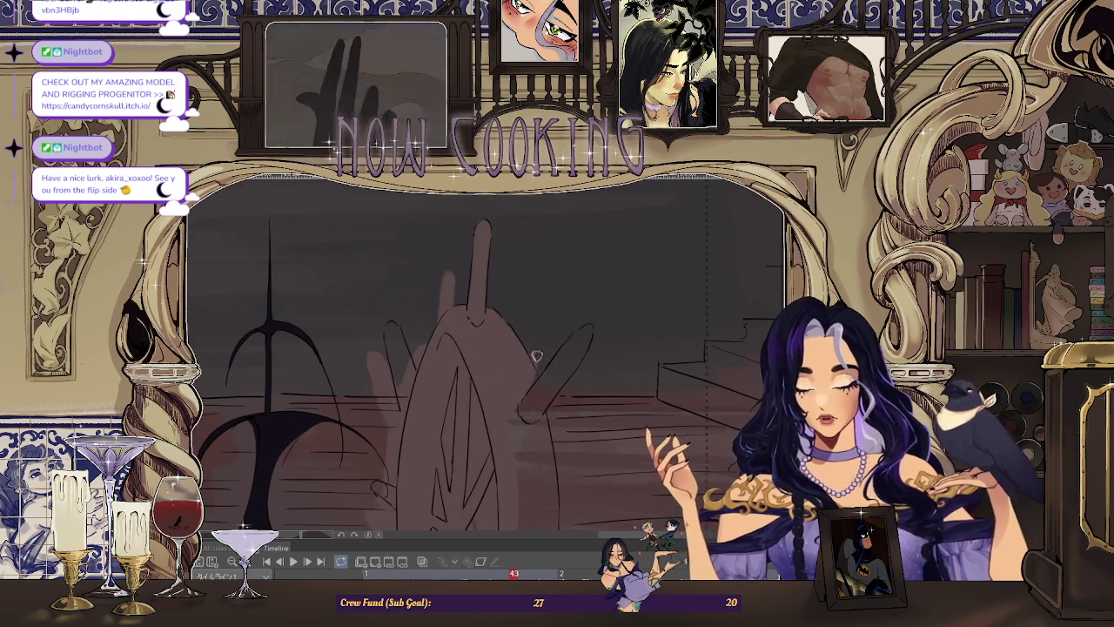
{"action": "left_click_drag", "start_coordinate": [528, 321], "coordinate": [435, 323]}
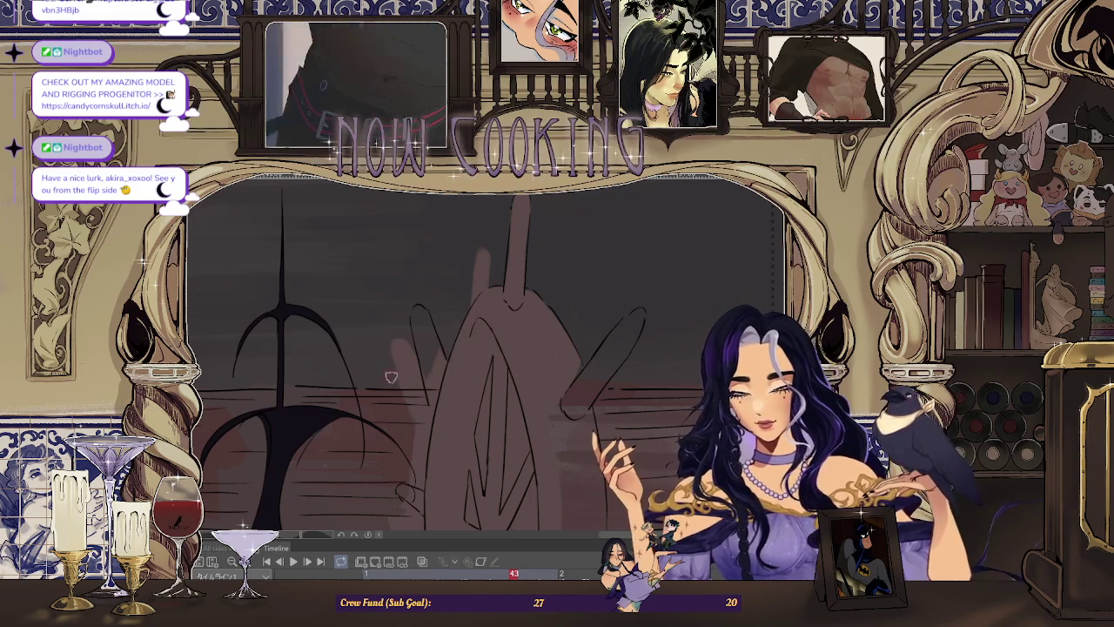
{"action": "scroll", "coordinate": [418, 383], "scroll_direction": "down", "scroll_amount": 2}
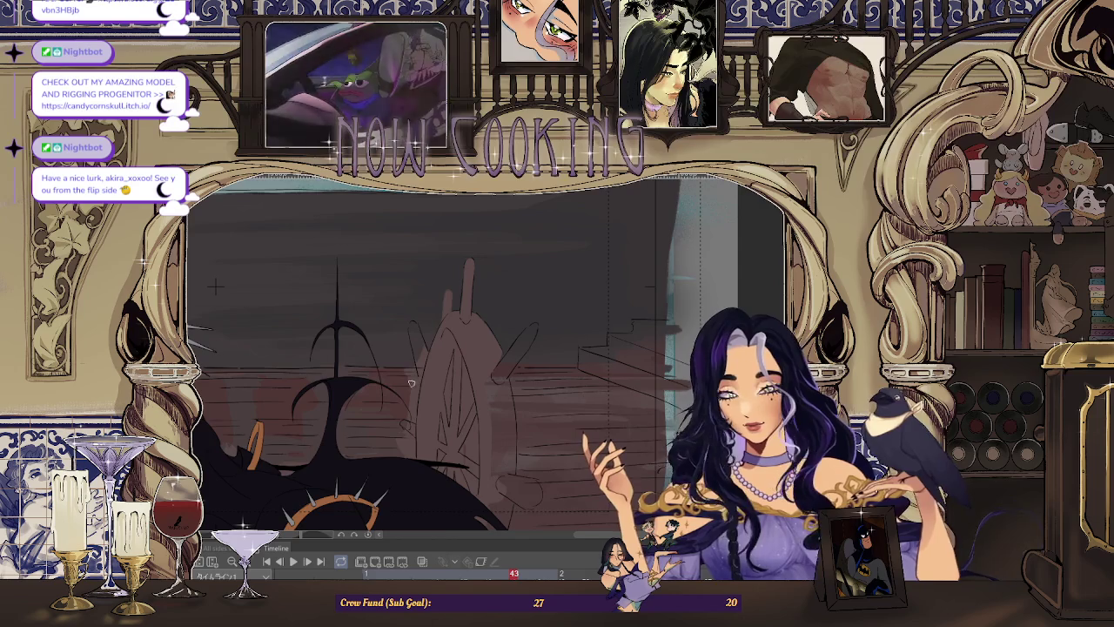
{"action": "scroll", "coordinate": [410, 383], "scroll_direction": "up", "scroll_amount": 2}
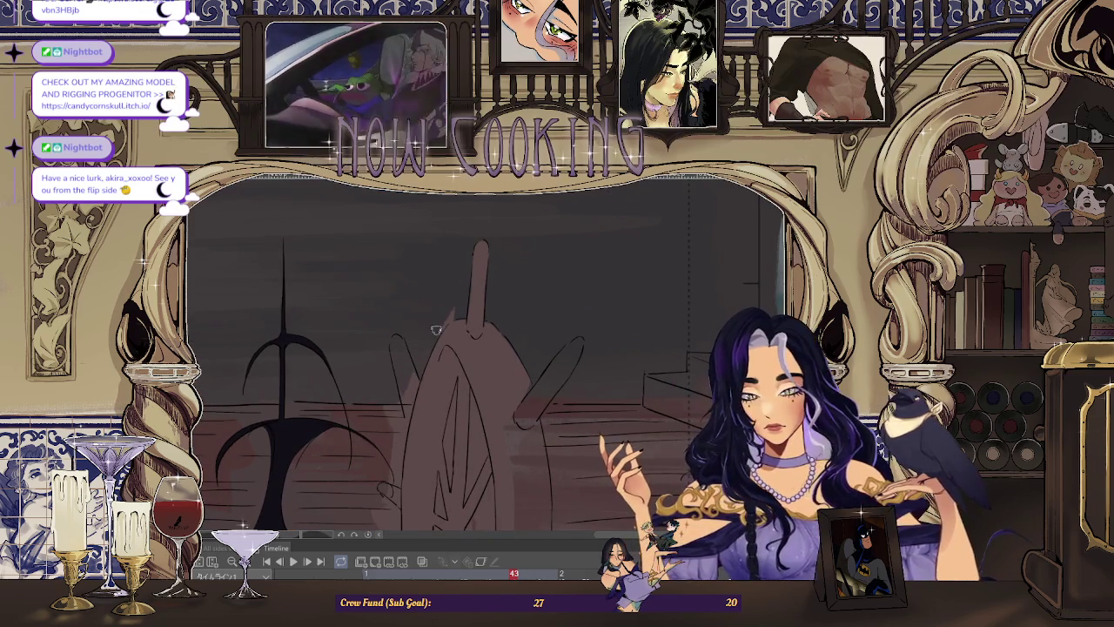
{"action": "scroll", "coordinate": [459, 313], "scroll_direction": "up", "scroll_amount": 1}
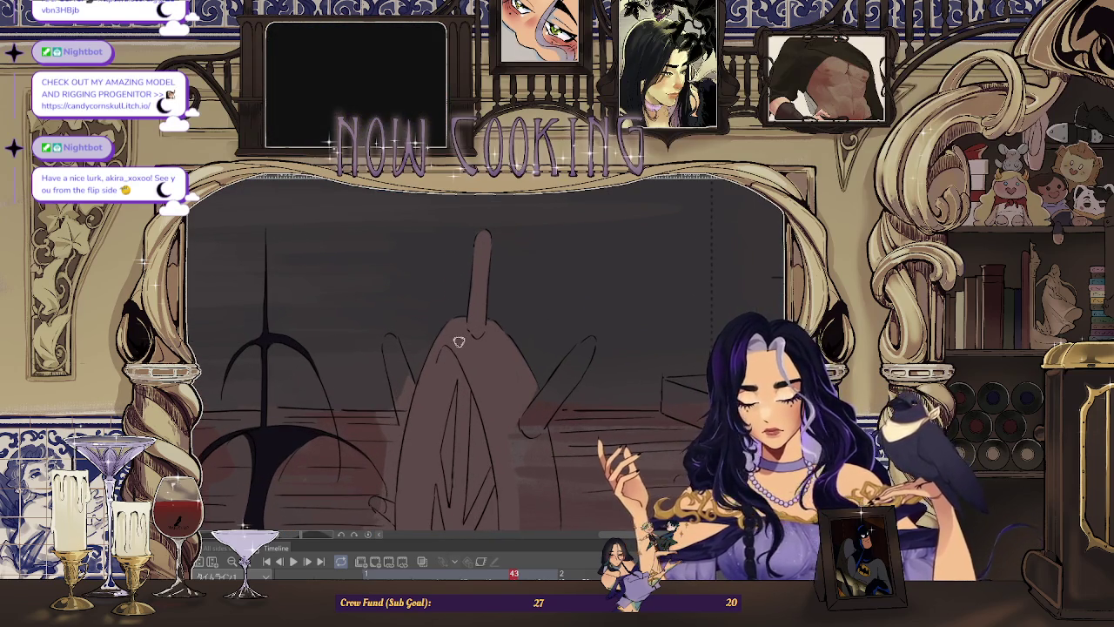
{"action": "scroll", "coordinate": [459, 342], "scroll_direction": "up", "scroll_amount": 2}
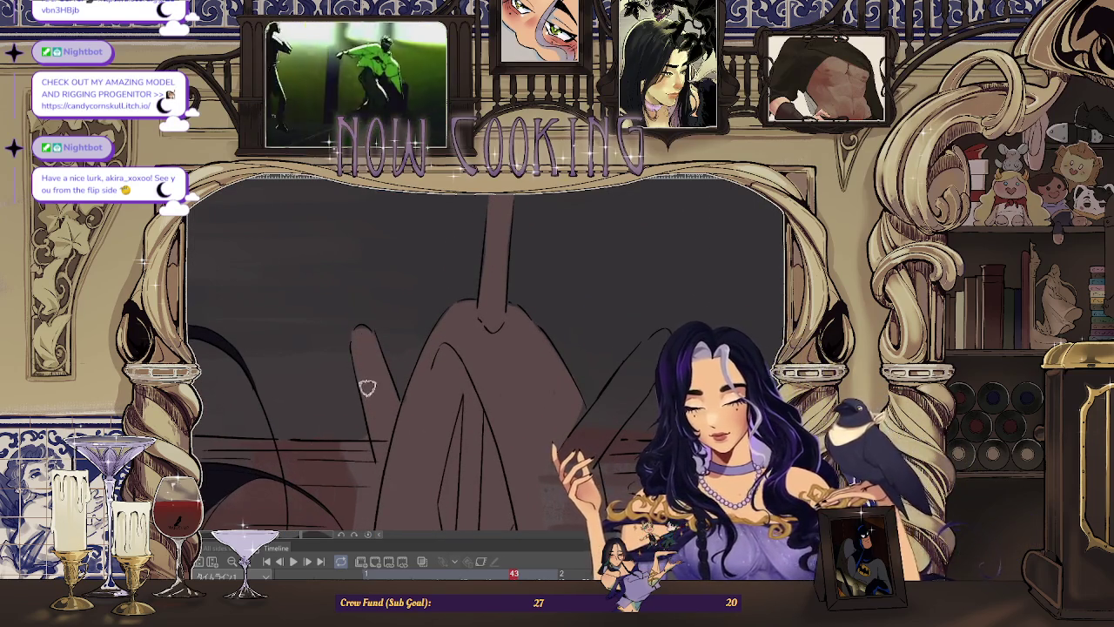
{"action": "scroll", "coordinate": [364, 374], "scroll_direction": "down", "scroll_amount": 3}
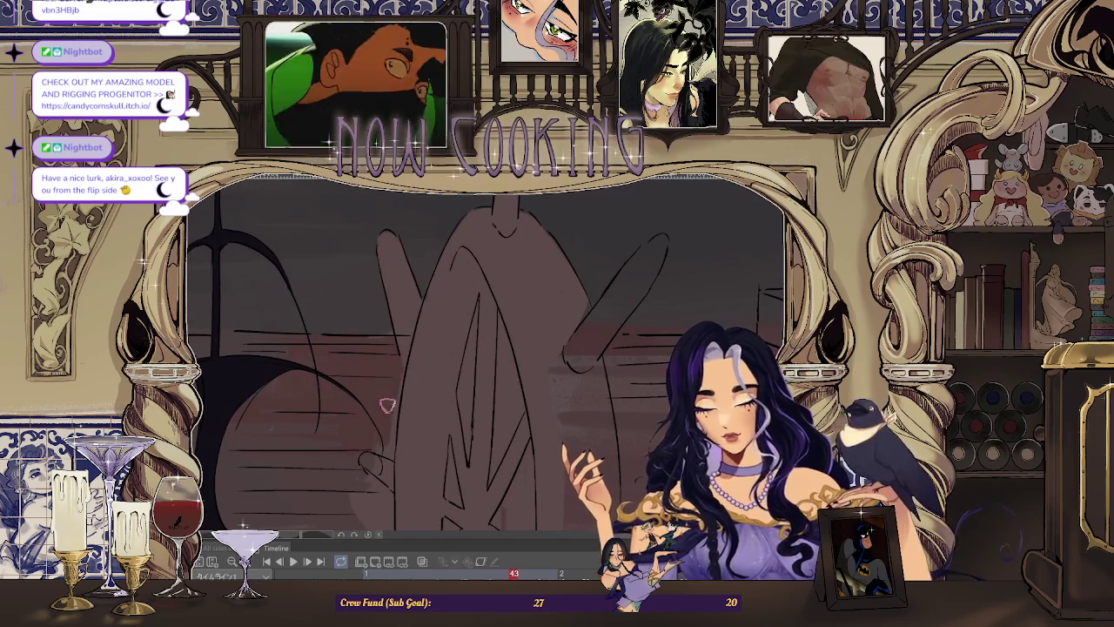
{"action": "scroll", "coordinate": [465, 279], "scroll_direction": "up", "scroll_amount": 5}
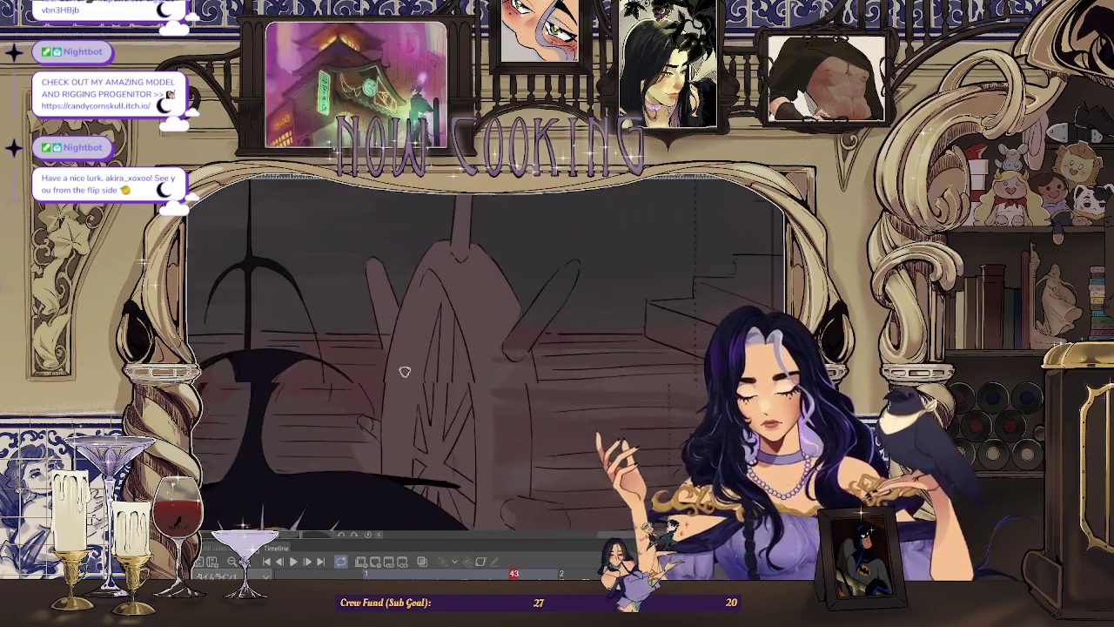
{"action": "scroll", "coordinate": [415, 394], "scroll_direction": "up", "scroll_amount": 3}
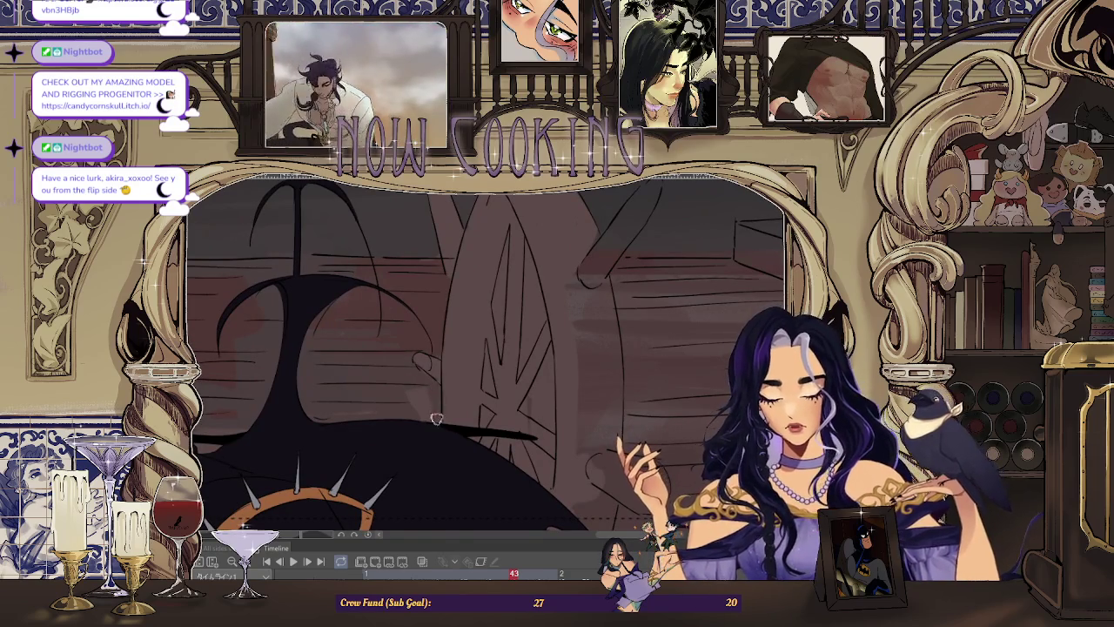
{"action": "scroll", "coordinate": [429, 391], "scroll_direction": "down", "scroll_amount": 2}
{"action": "scroll", "coordinate": [462, 370], "scroll_direction": "down", "scroll_amount": 2}
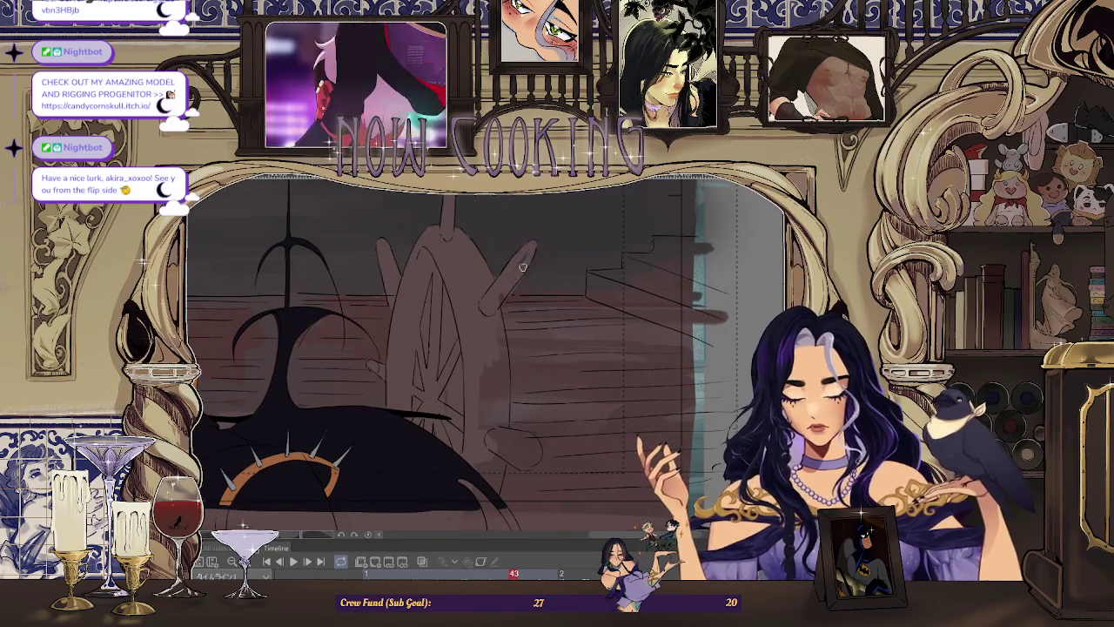
{"action": "scroll", "coordinate": [531, 250], "scroll_direction": "up", "scroll_amount": 2}
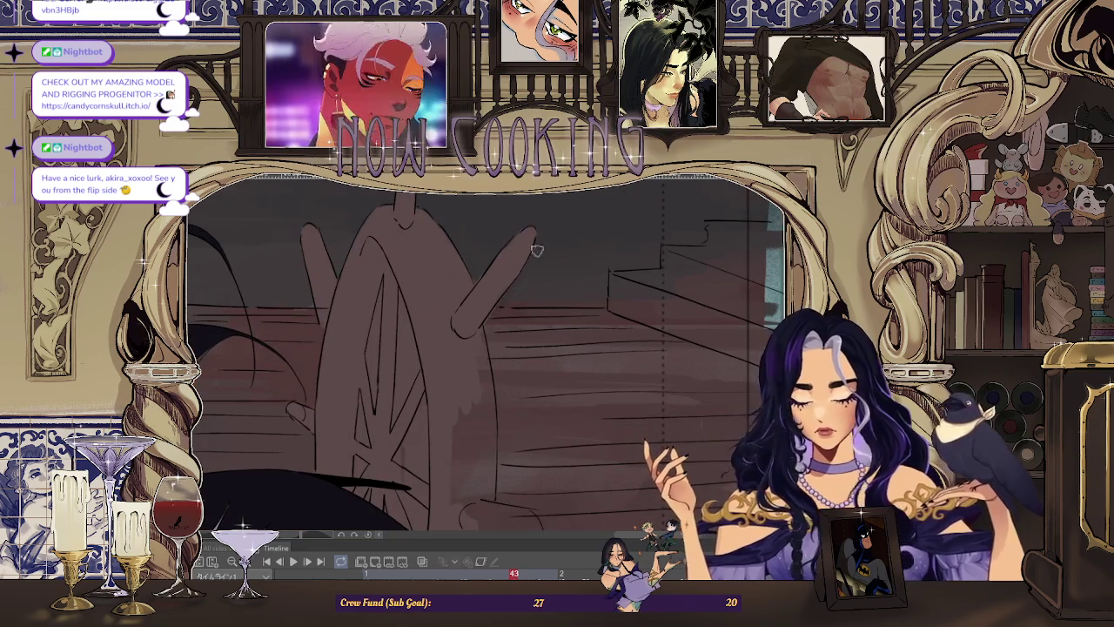
{"action": "scroll", "coordinate": [530, 264], "scroll_direction": "down", "scroll_amount": 3}
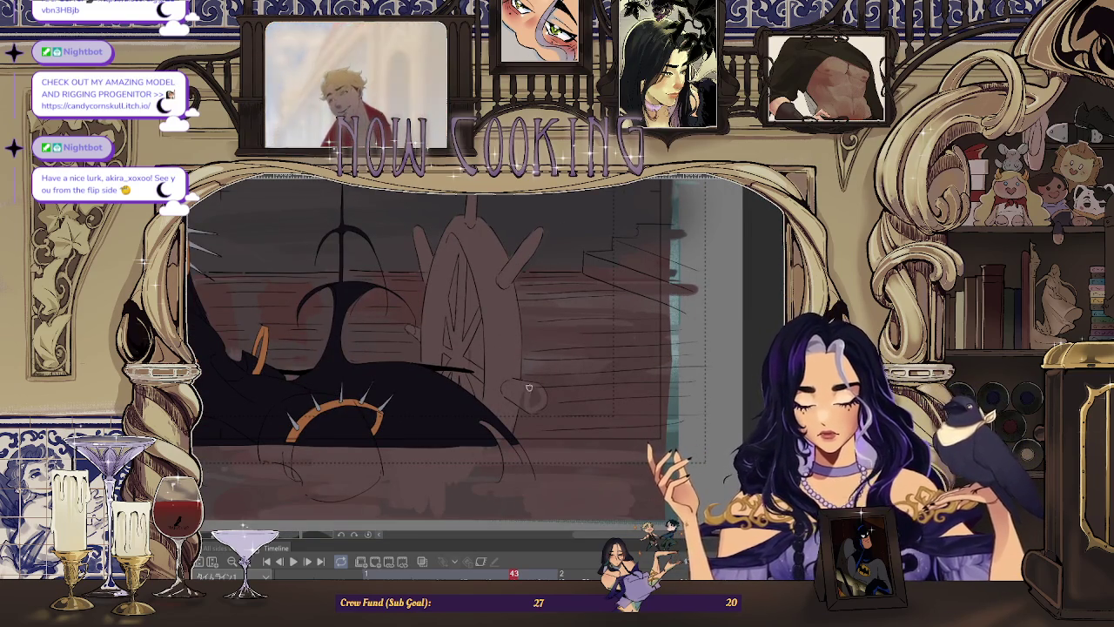
{"action": "scroll", "coordinate": [531, 405], "scroll_direction": "down", "scroll_amount": 3}
{"action": "scroll", "coordinate": [523, 392], "scroll_direction": "down", "scroll_amount": 3}
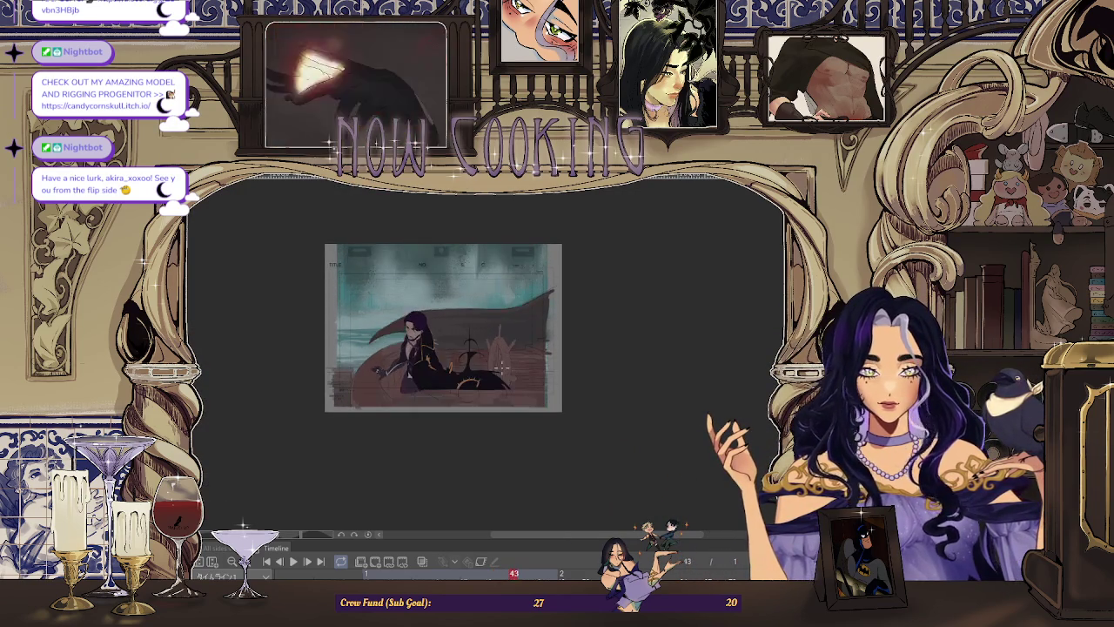
Fit frame 45 to the window and start a free transform on the reclining man's drawing.
{"action": "key", "text": "ctrl+0"}
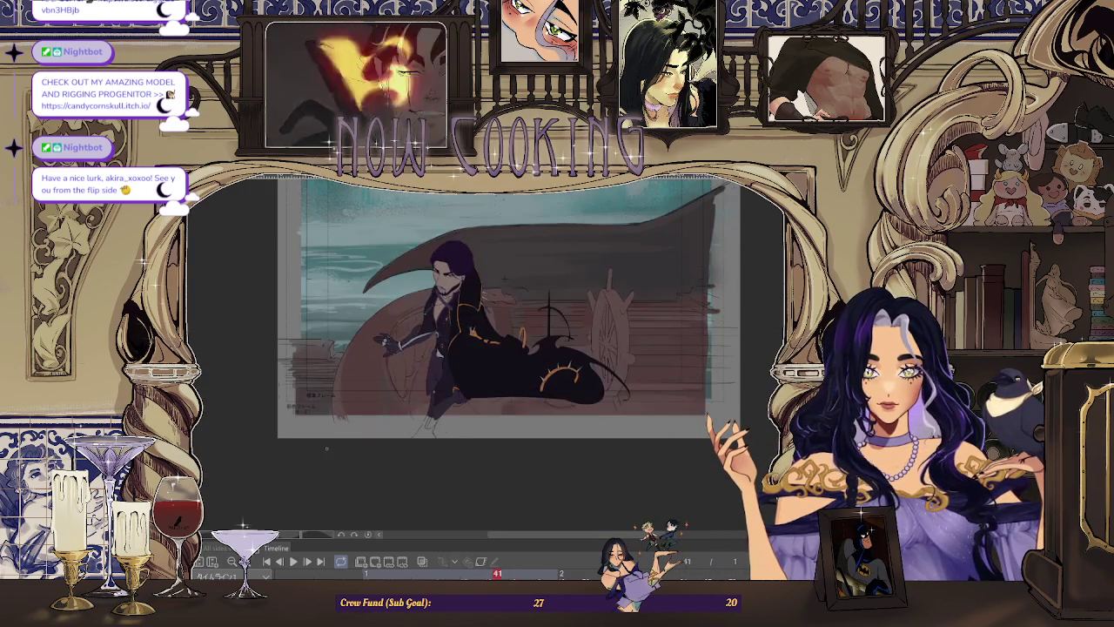
{"action": "scroll", "coordinate": [327, 436], "scroll_direction": "up", "scroll_amount": 5}
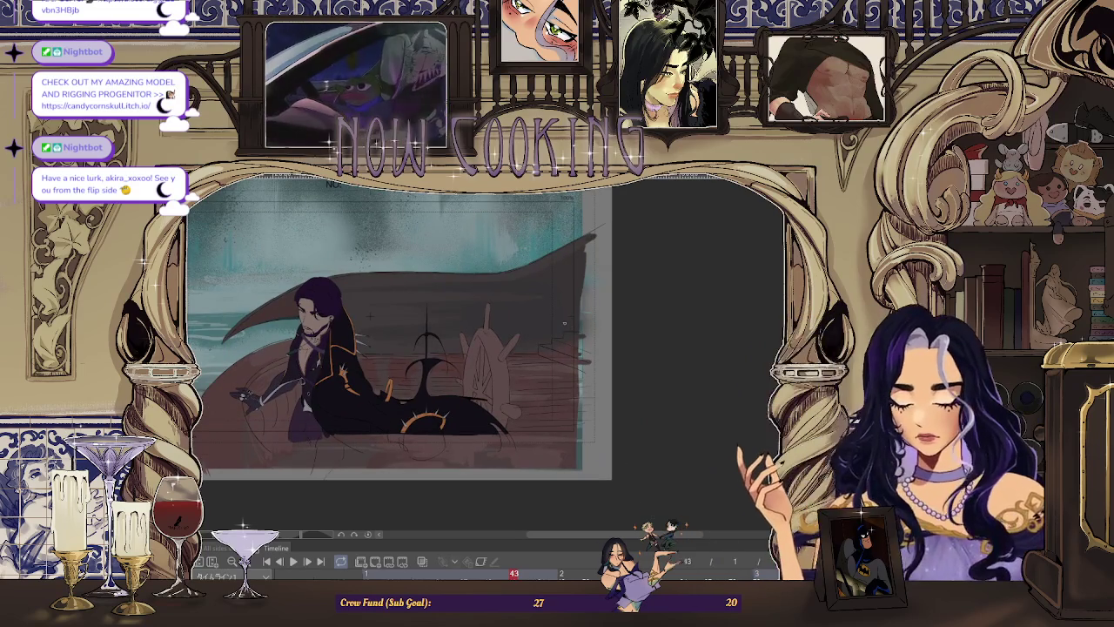
{"action": "key", "text": "ctrl+0"}
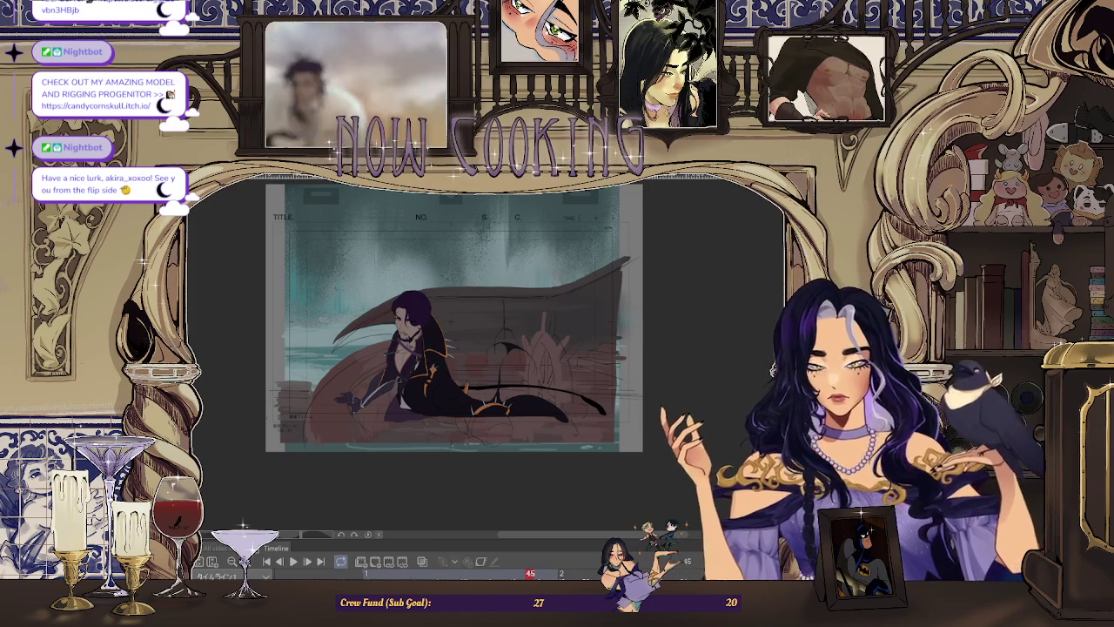
{"action": "key", "text": "ctrl+t"}
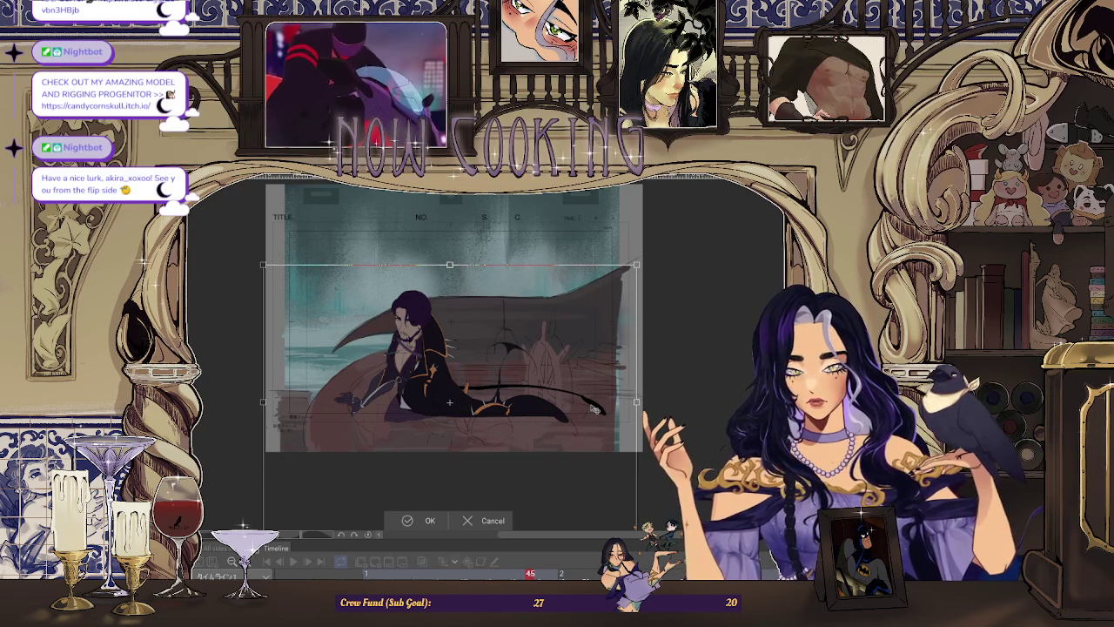
Apply the transform, then rectangle-select a strip along the bottom of the frame.
{"action": "scroll", "coordinate": [529, 277], "scroll_direction": "up", "scroll_amount": 1}
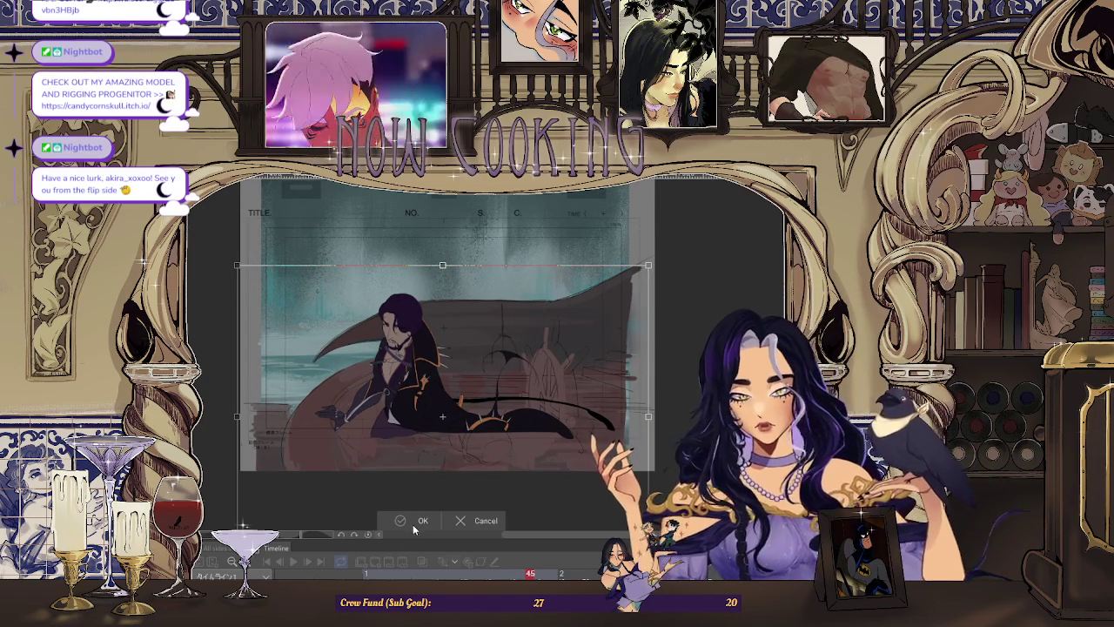
{"action": "left_click", "coordinate": [415, 521]}
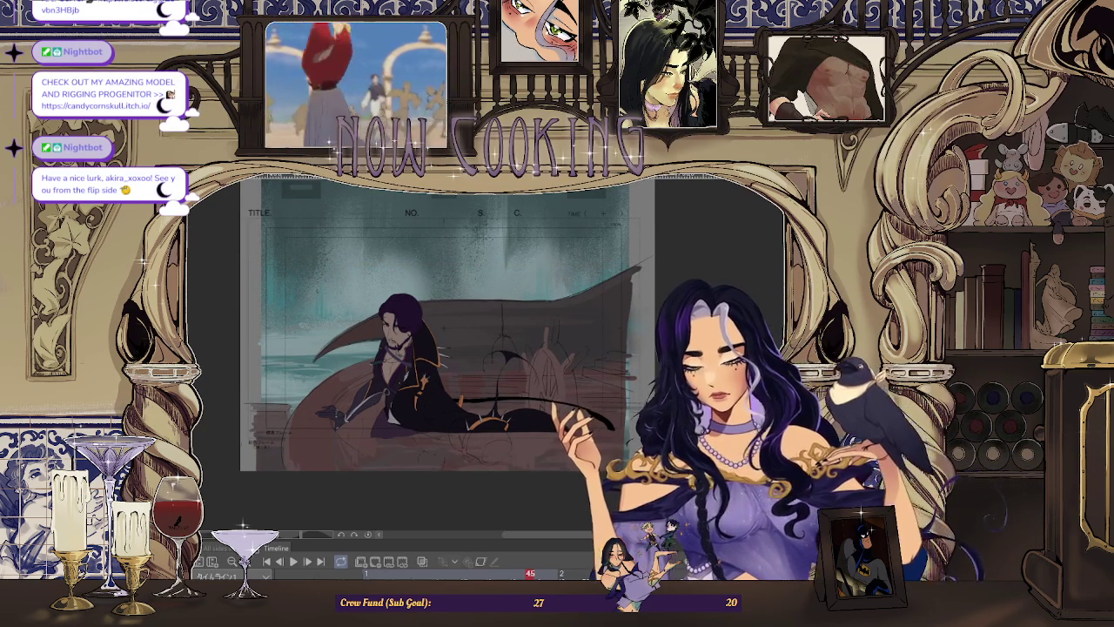
{"action": "key", "text": "ctrl+t"}
{"action": "left_click_drag", "start_coordinate": [479, 479], "coordinate": [712, 523]}
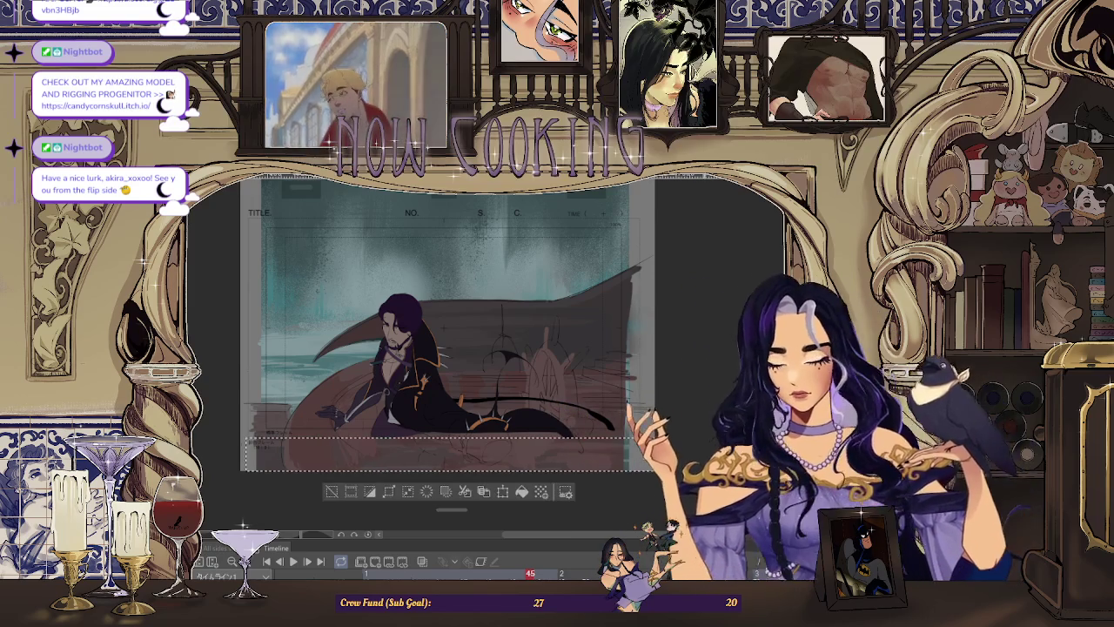
{"action": "left_click", "coordinate": [332, 493]}
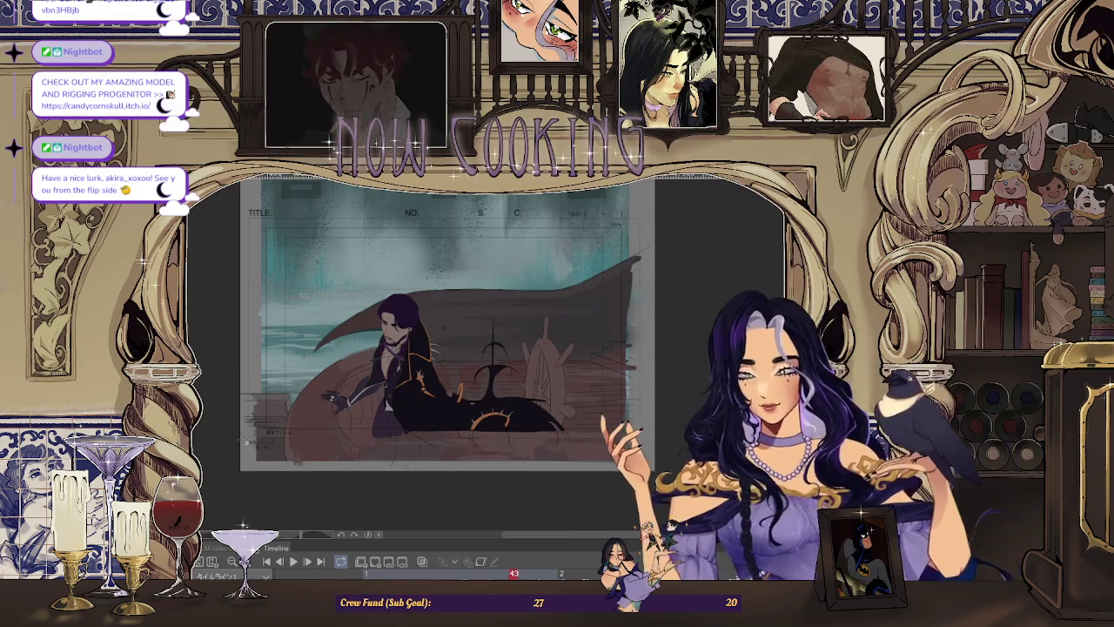
{"action": "left_click_drag", "start_coordinate": [245, 440], "coordinate": [627, 470]}
Clear and drop the bottom-strip selection, then step between neighbouring frames.
{"action": "key", "text": "Delete"}
{"action": "key", "text": "ctrl+d"}
{"action": "key", "text": "Left"}
{"action": "key", "text": "Left"}
{"action": "key", "text": "Right"}
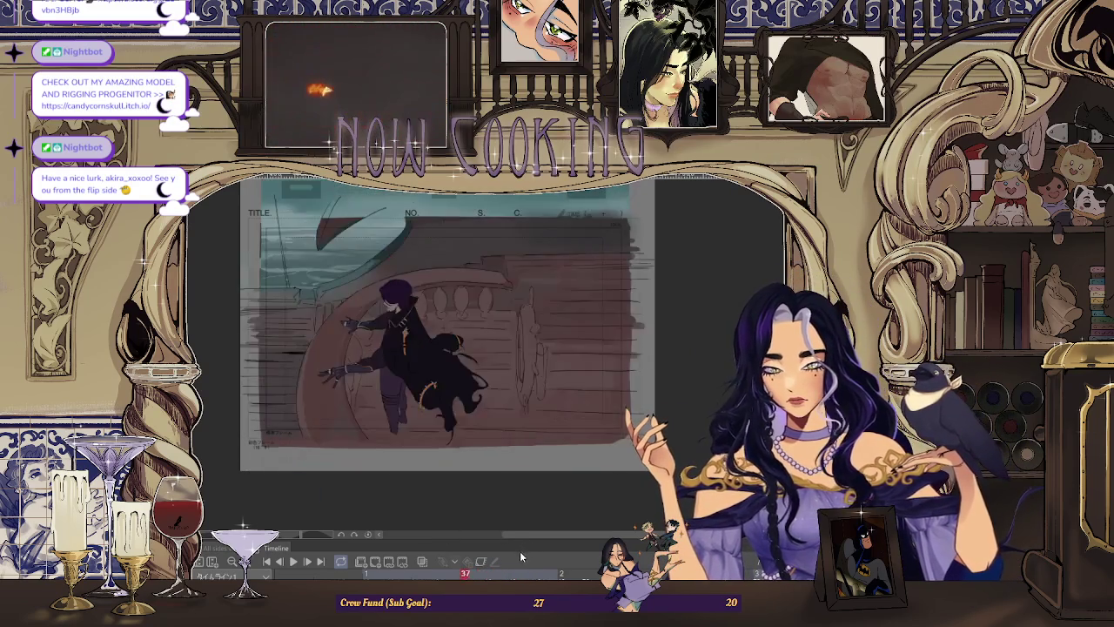
{"action": "key", "text": "Right"}
{"action": "key", "text": "Right"}
{"action": "key", "text": "Right"}
{"action": "key", "text": "Right"}
{"action": "key", "text": "Right"}
Flip back and forth between frames 39 and 45 to compare motion, ending on frame 43.
{"action": "key", "text": "Left"}
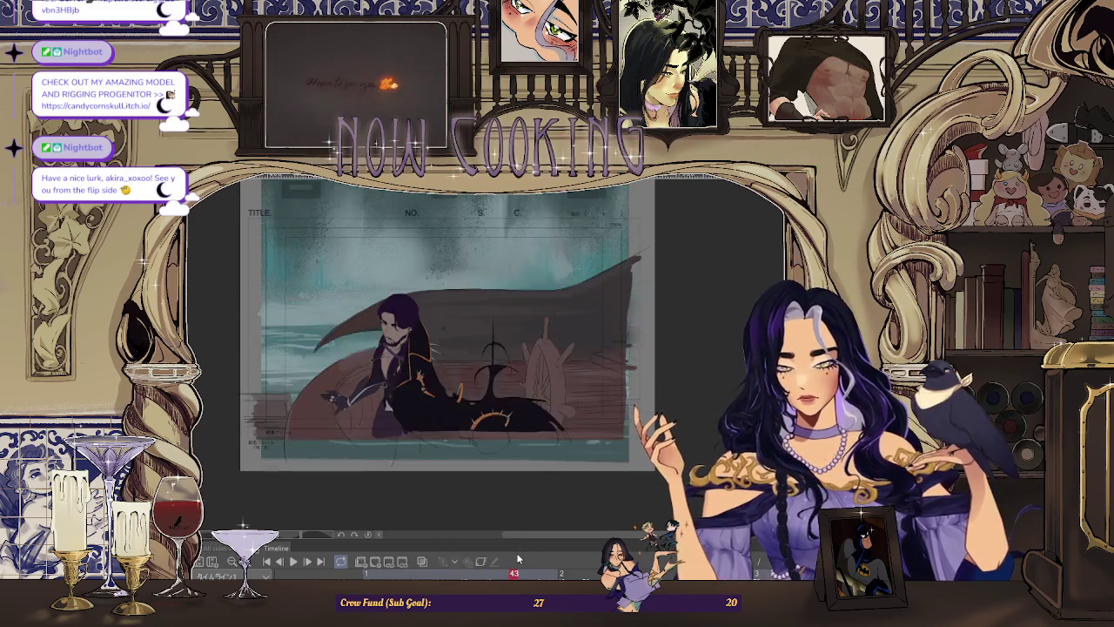
{"action": "key", "text": "Left"}
{"action": "key", "text": "Right"}
{"action": "key", "text": "Right"}
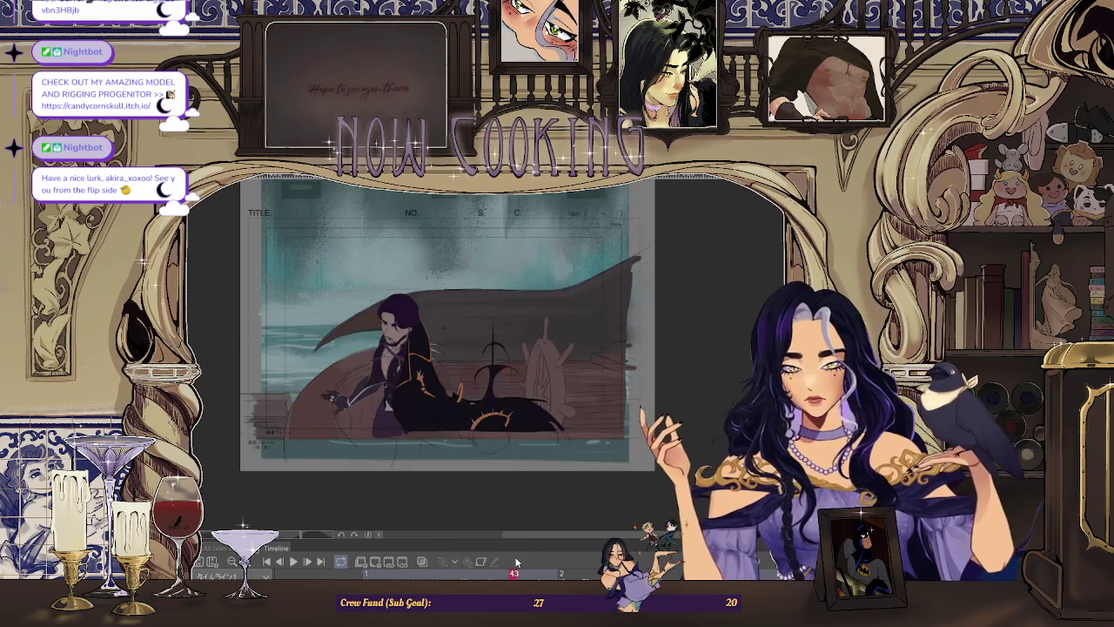
{"action": "key", "text": "Left"}
{"action": "key", "text": "Right"}
{"action": "key", "text": "Left"}
{"action": "key", "text": "Right"}
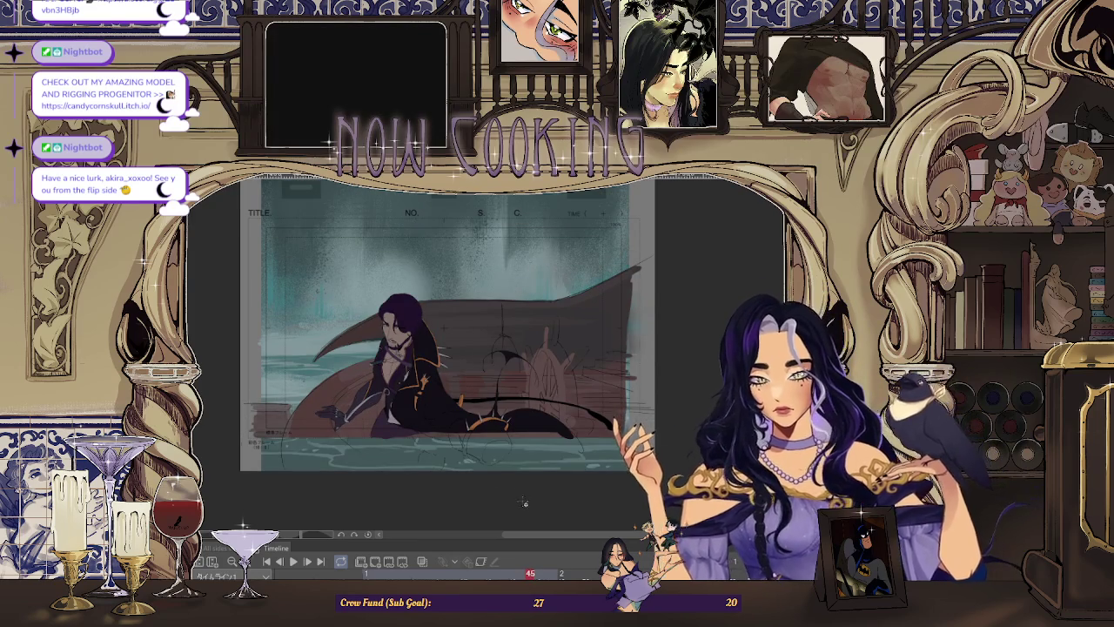
{"action": "key", "text": "Left"}
{"action": "key", "text": "Left"}
{"action": "key", "text": "Right"}
{"action": "key", "text": "Left"}
{"action": "scroll", "coordinate": [498, 311], "scroll_direction": "up", "scroll_amount": 2}
Bring the reclining figure into view and move to frame 45.
{"action": "scroll", "coordinate": [368, 356], "scroll_direction": "up", "scroll_amount": 3}
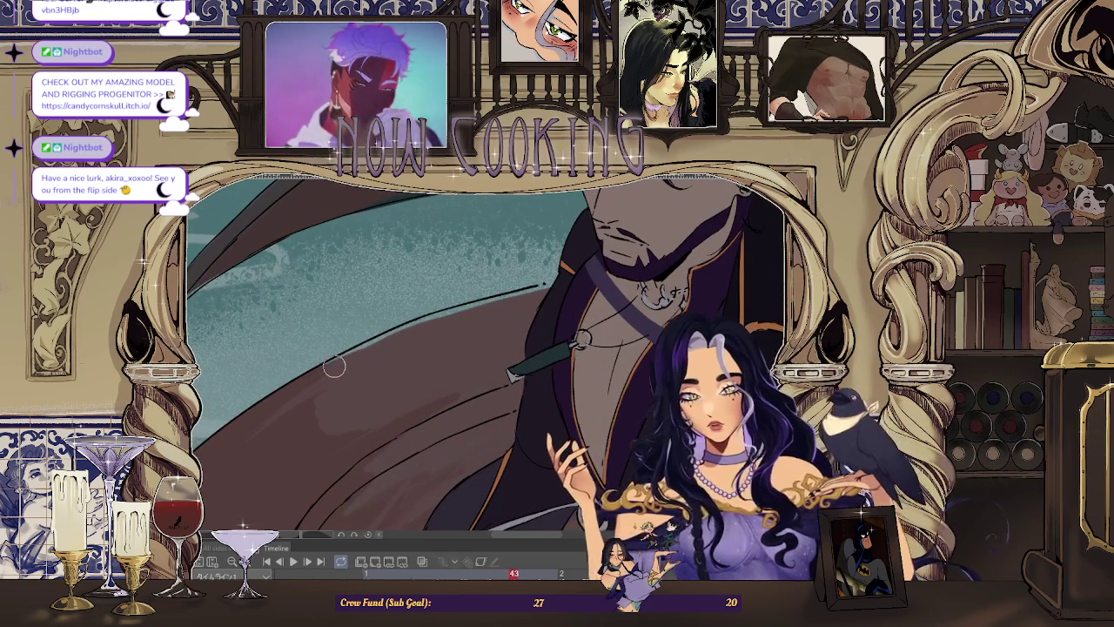
{"action": "scroll", "coordinate": [341, 366], "scroll_direction": "up", "scroll_amount": 2}
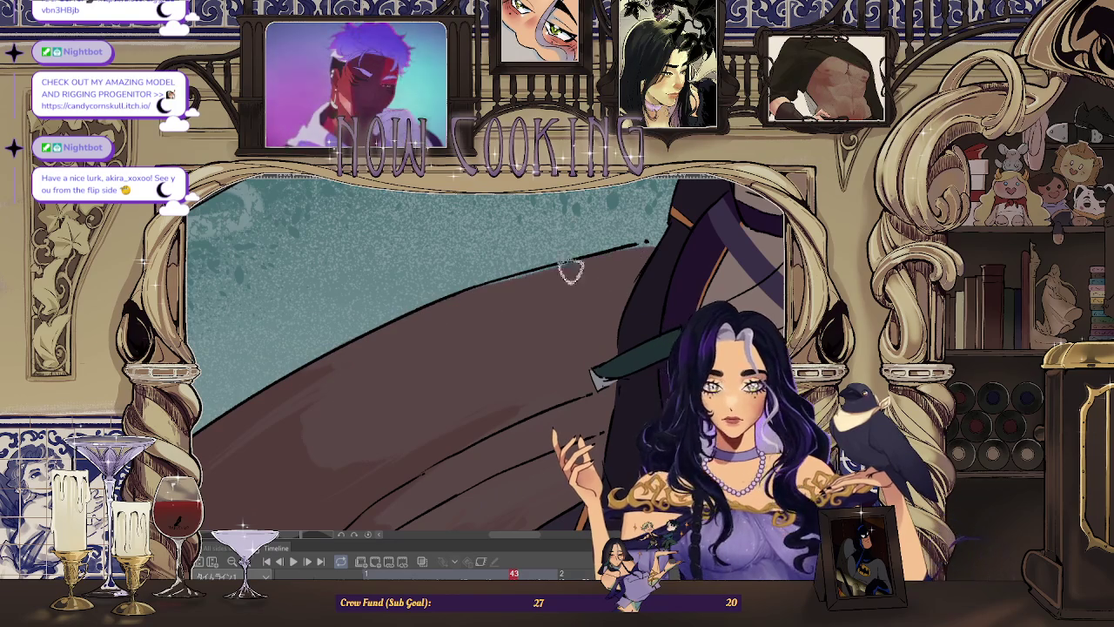
{"action": "scroll", "coordinate": [560, 279], "scroll_direction": "down", "scroll_amount": 5}
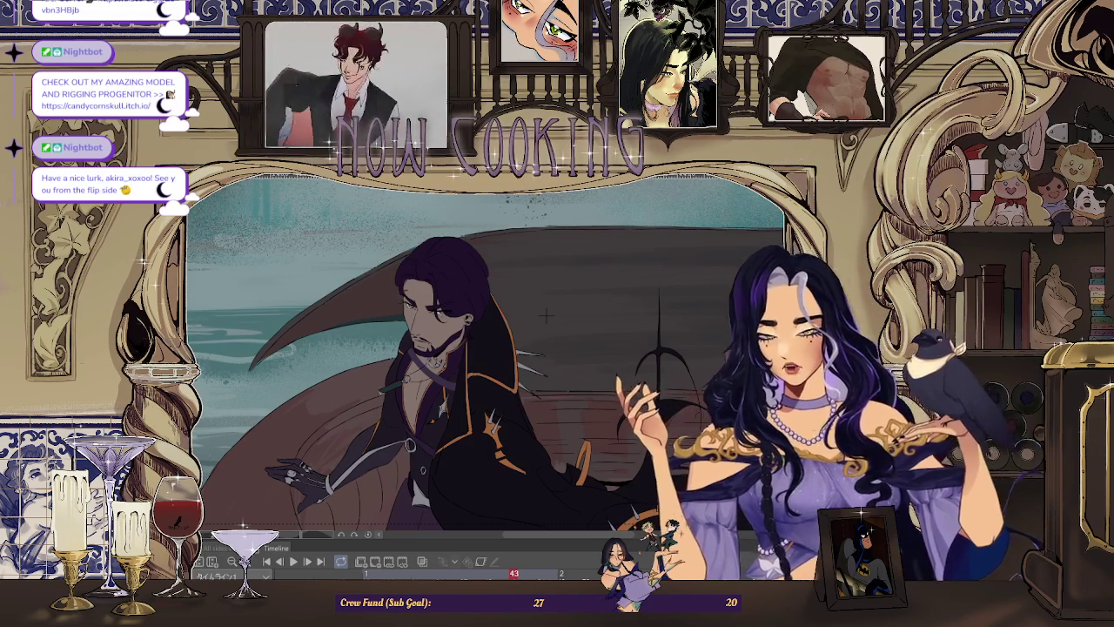
{"action": "scroll", "coordinate": [547, 315], "scroll_direction": "down", "scroll_amount": 3}
{"action": "scroll", "coordinate": [332, 277], "scroll_direction": "up", "scroll_amount": 2}
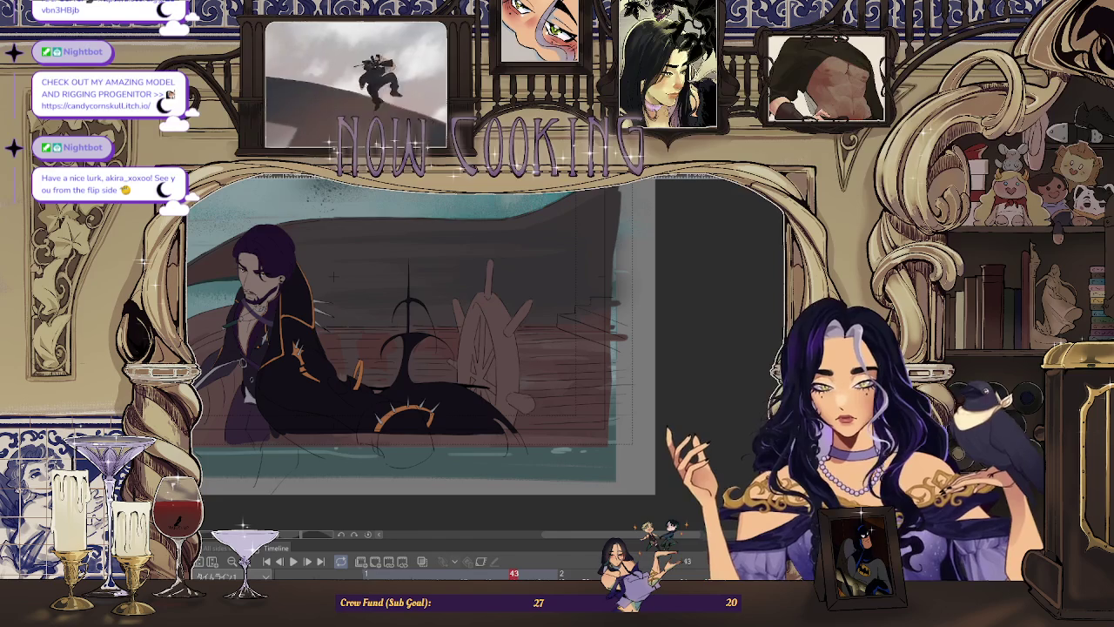
{"action": "left_click_drag", "start_coordinate": [334, 277], "coordinate": [545, 263]}
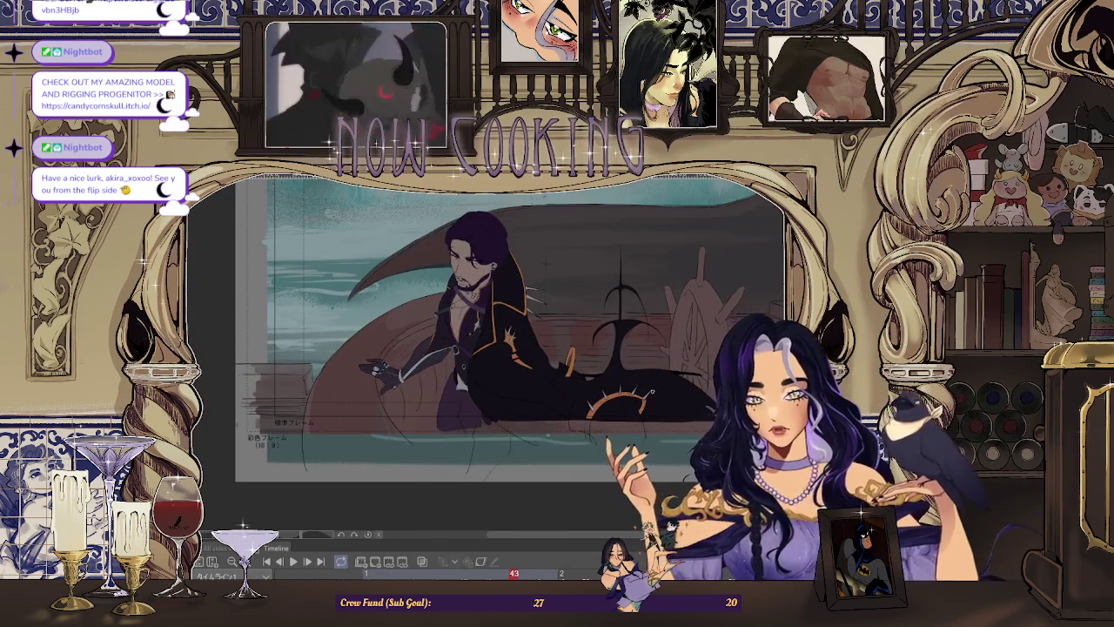
{"action": "key", "text": "Right"}
{"action": "key", "text": "Right"}
{"action": "scroll", "coordinate": [363, 291], "scroll_direction": "up", "scroll_amount": 2}
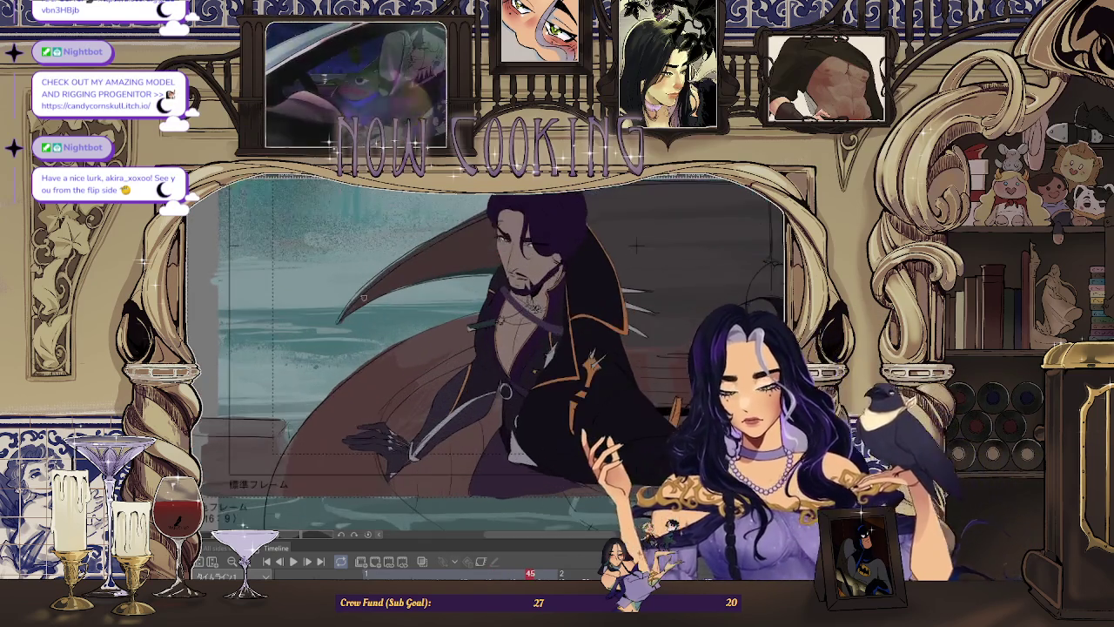
{"action": "scroll", "coordinate": [309, 331], "scroll_direction": "up", "scroll_amount": 2}
With a smaller brush and rotated view, paint a dark stroke along the curved shape's upper edge.
{"action": "key", "text": "["}
{"action": "key", "text": "["}
{"action": "key", "text": "["}
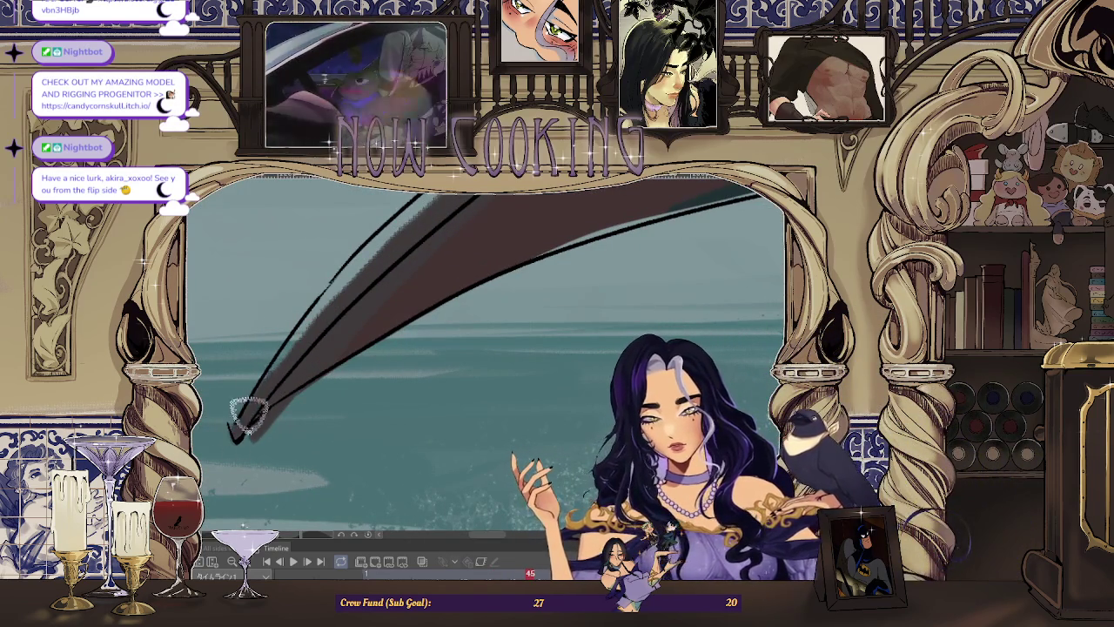
{"action": "scroll", "coordinate": [383, 248], "scroll_direction": "down", "scroll_amount": 2}
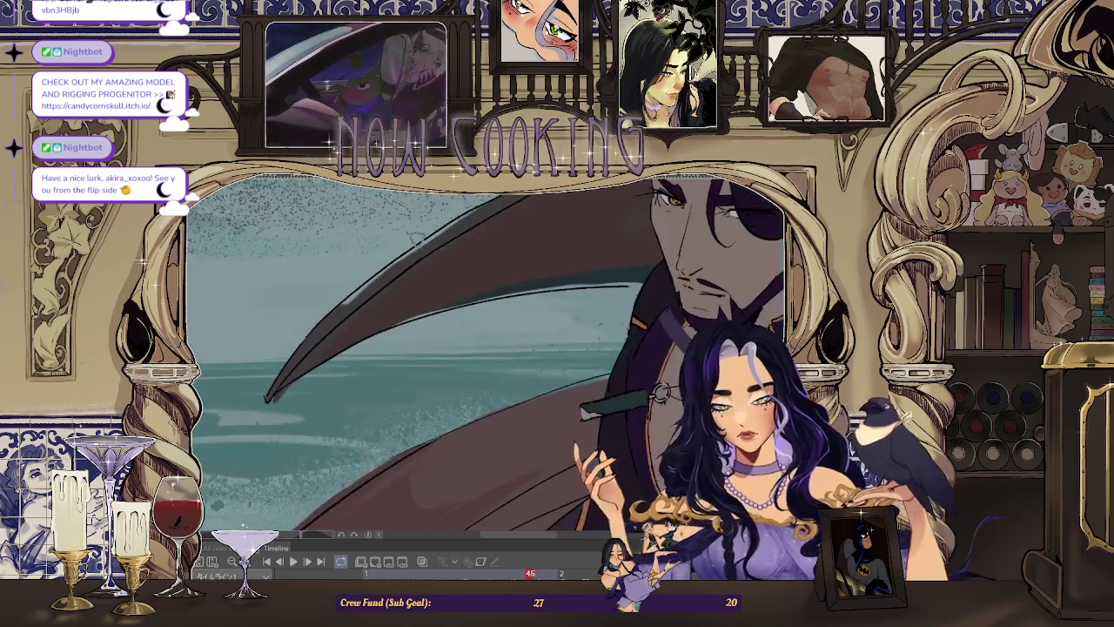
{"action": "scroll", "coordinate": [305, 338], "scroll_direction": "up", "scroll_amount": 2}
{"action": "left_click_drag", "start_coordinate": [468, 217], "coordinate": [386, 269]}
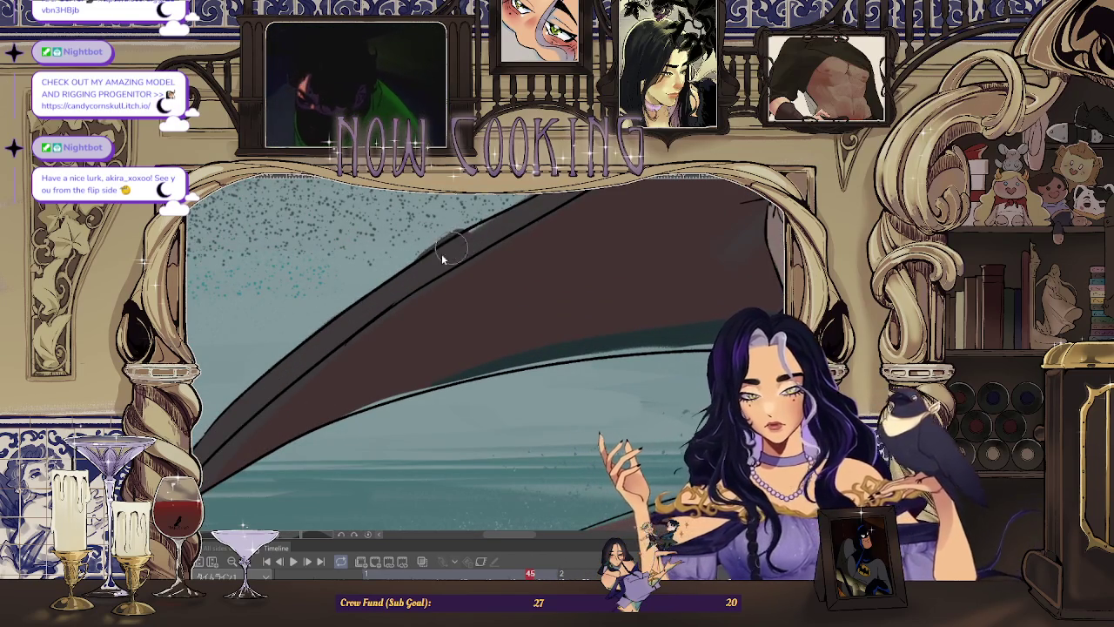
{"action": "left_click_drag", "start_coordinate": [439, 265], "coordinate": [402, 312]}
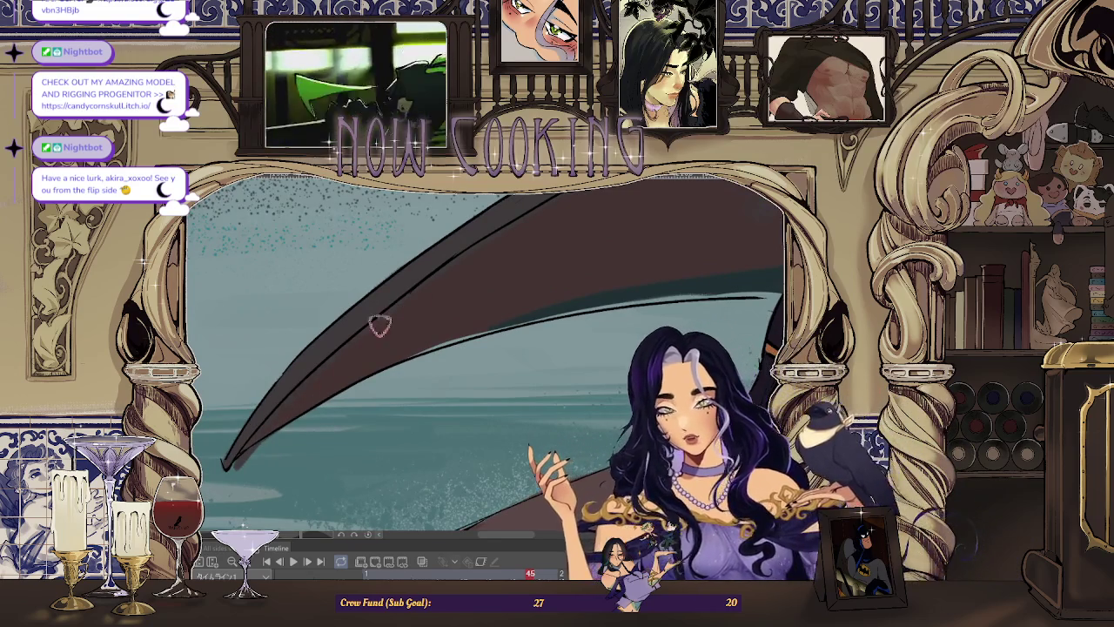
{"action": "scroll", "coordinate": [572, 206], "scroll_direction": "down", "scroll_amount": 2}
{"action": "scroll", "coordinate": [470, 307], "scroll_direction": "up", "scroll_amount": 2}
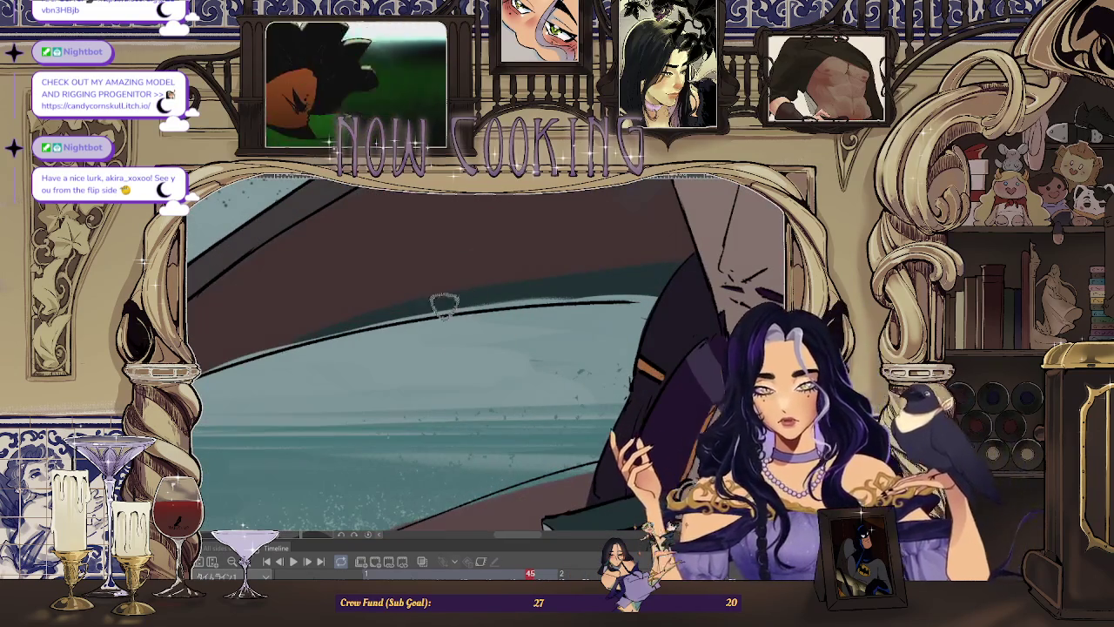
{"action": "left_click_drag", "start_coordinate": [387, 324], "coordinate": [662, 299]}
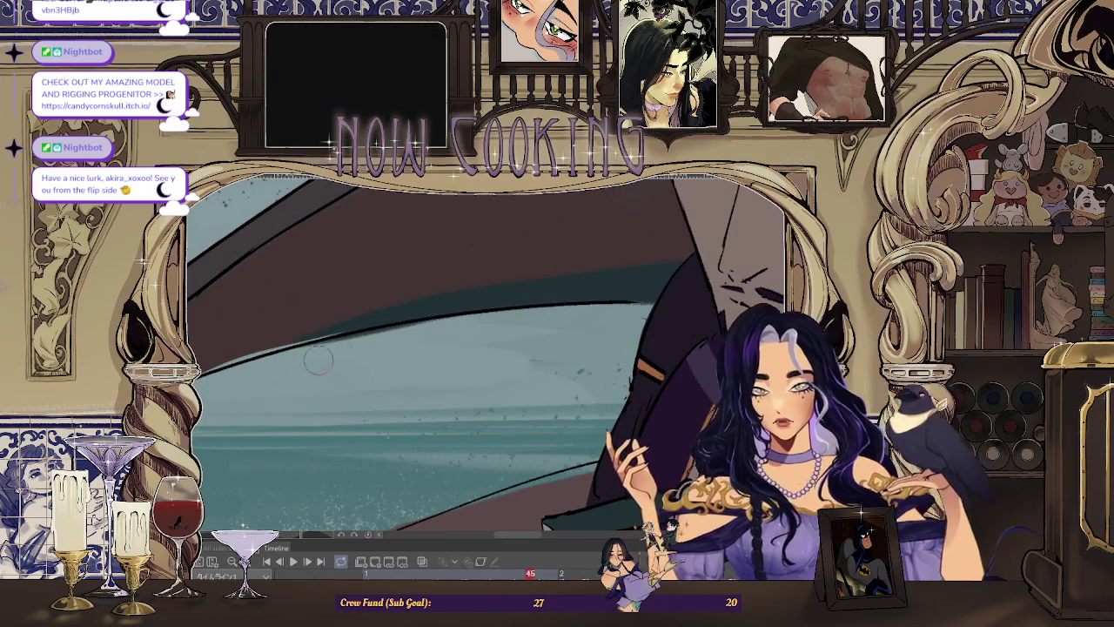
{"action": "left_click_drag", "start_coordinate": [658, 313], "coordinate": [405, 323]}
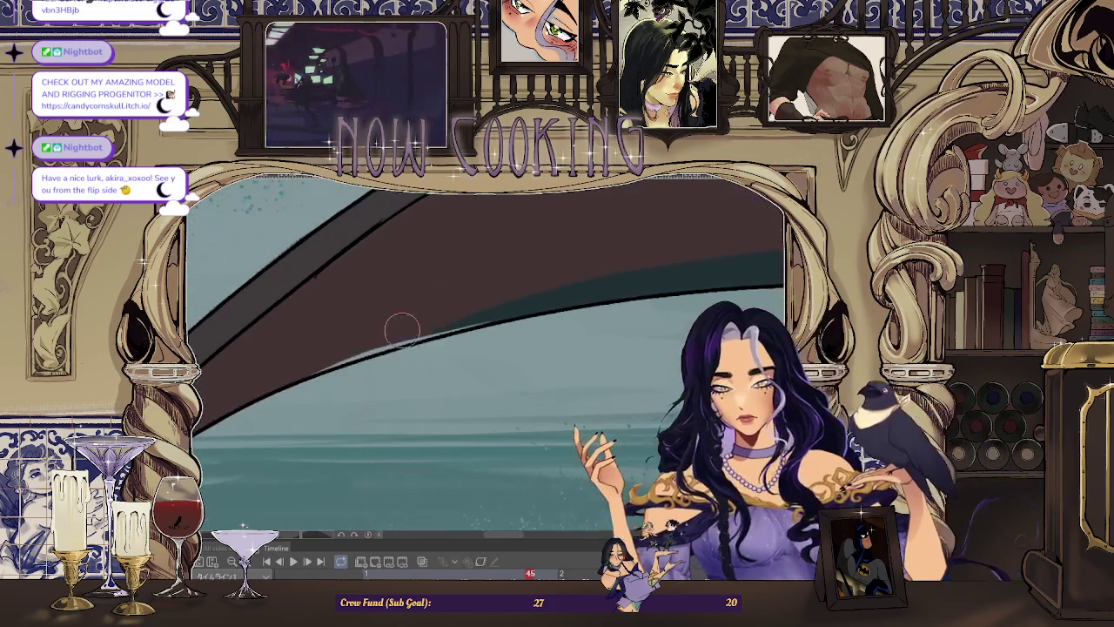
{"action": "left_click_drag", "start_coordinate": [300, 372], "coordinate": [534, 309]}
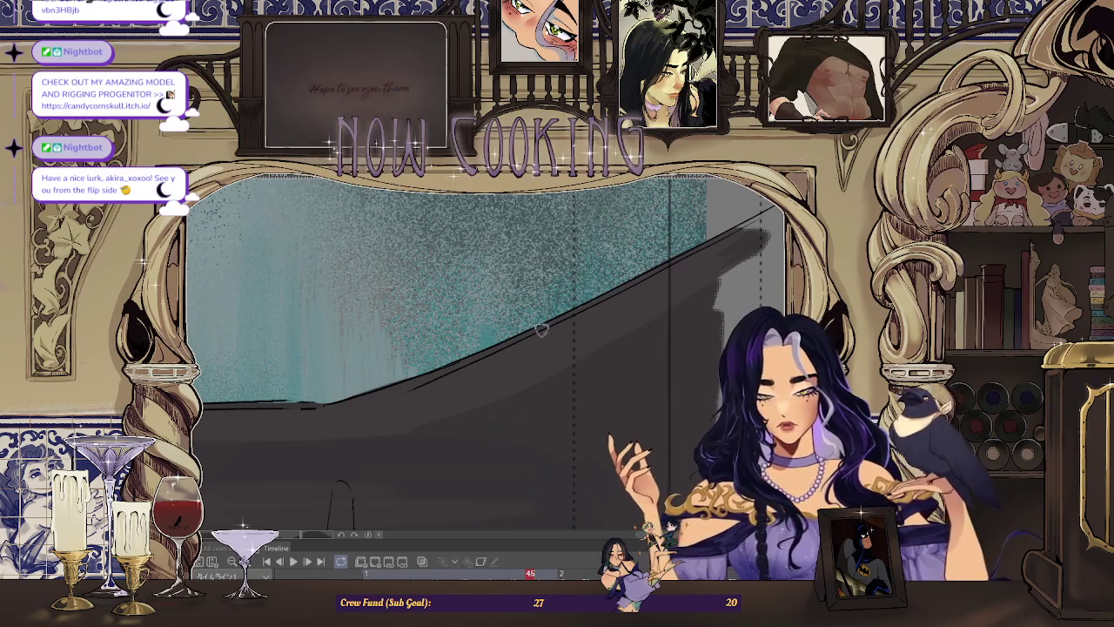
{"action": "scroll", "coordinate": [531, 334], "scroll_direction": "down", "scroll_amount": 5}
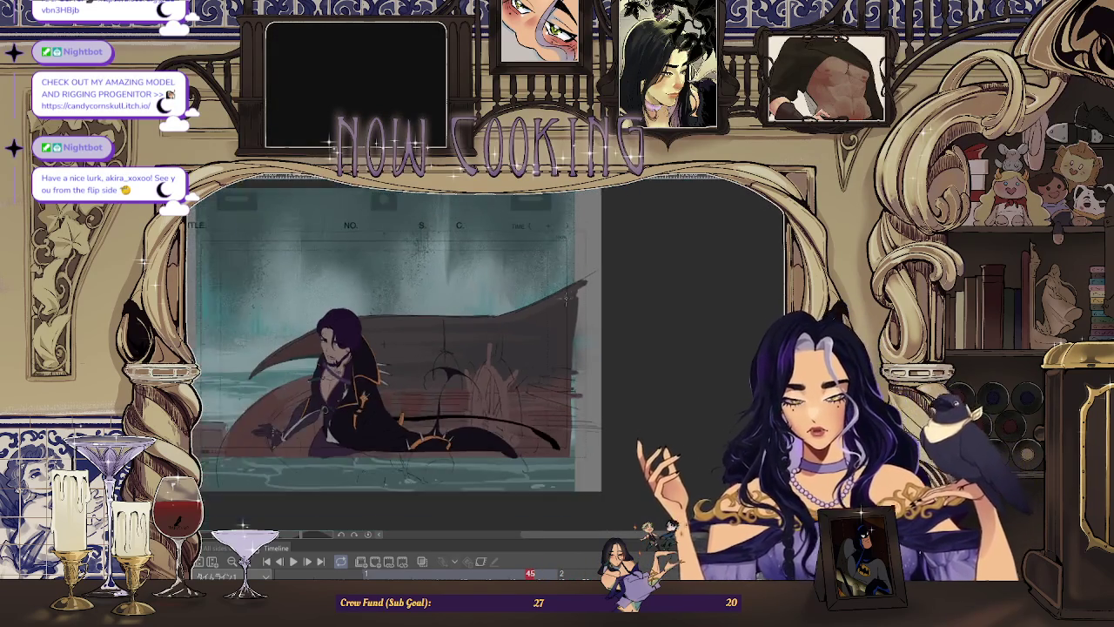
{"action": "scroll", "coordinate": [570, 296], "scroll_direction": "up", "scroll_amount": 2}
{"action": "scroll", "coordinate": [522, 287], "scroll_direction": "up", "scroll_amount": 2}
{"action": "scroll", "coordinate": [453, 274], "scroll_direction": "up", "scroll_amount": 2}
{"action": "scroll", "coordinate": [384, 263], "scroll_direction": "up", "scroll_amount": 2}
{"action": "scroll", "coordinate": [467, 378], "scroll_direction": "down", "scroll_amount": 3}
{"action": "key", "text": "Left"}
{"action": "key", "text": "Left"}
{"action": "key", "text": "Right"}
{"action": "key", "text": "Right"}
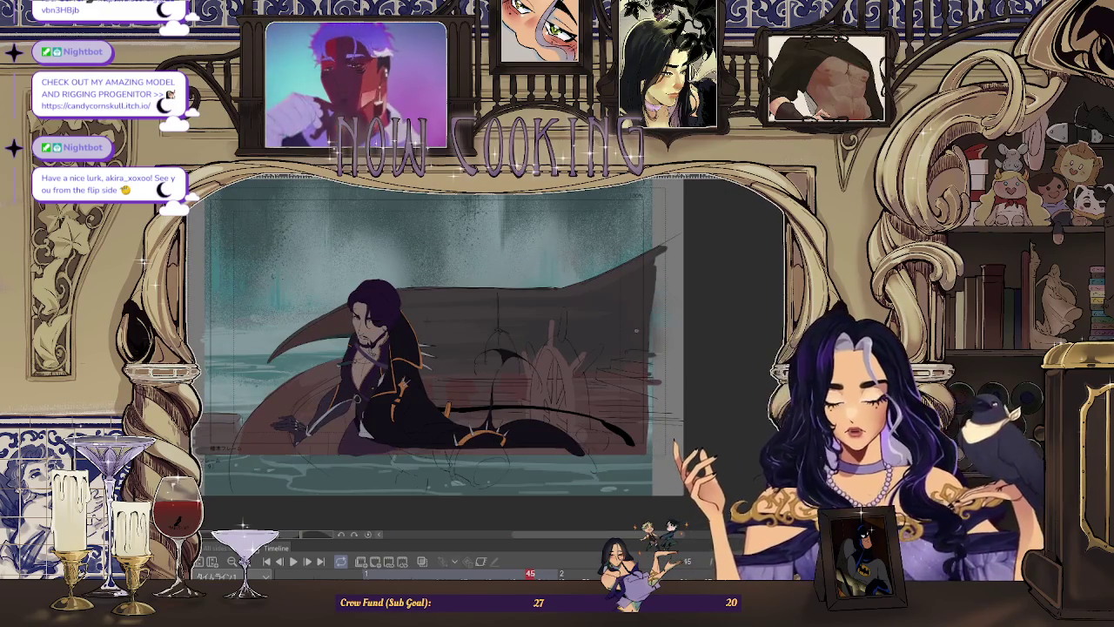
{"action": "scroll", "coordinate": [487, 418], "scroll_direction": "up", "scroll_amount": 2}
{"action": "scroll", "coordinate": [456, 369], "scroll_direction": "up", "scroll_amount": 2}
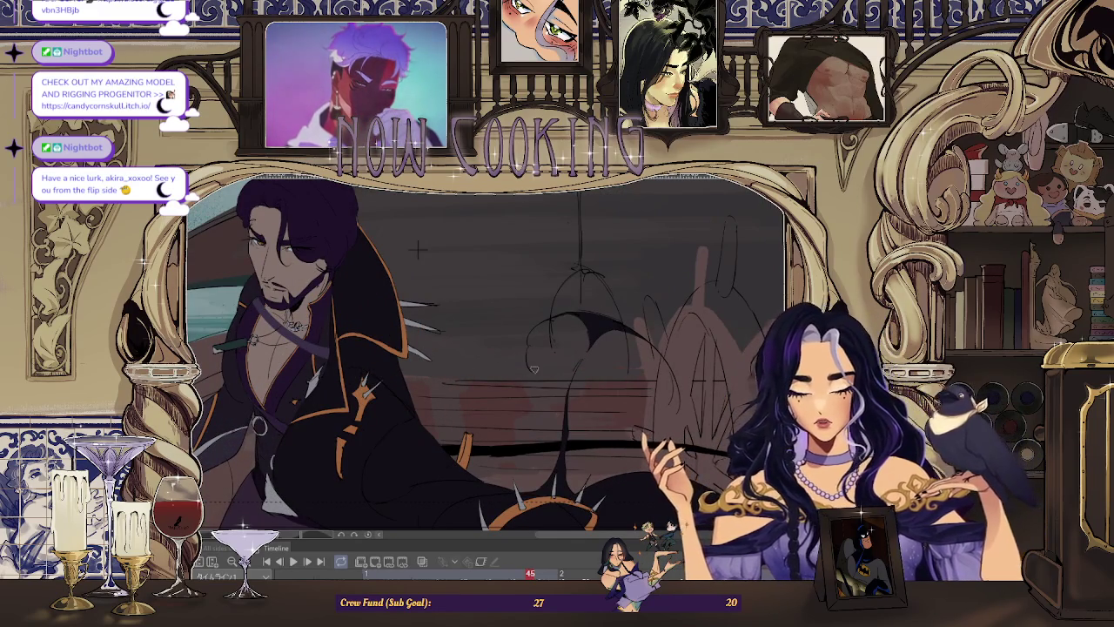
{"action": "scroll", "coordinate": [521, 304], "scroll_direction": "up", "scroll_amount": 2}
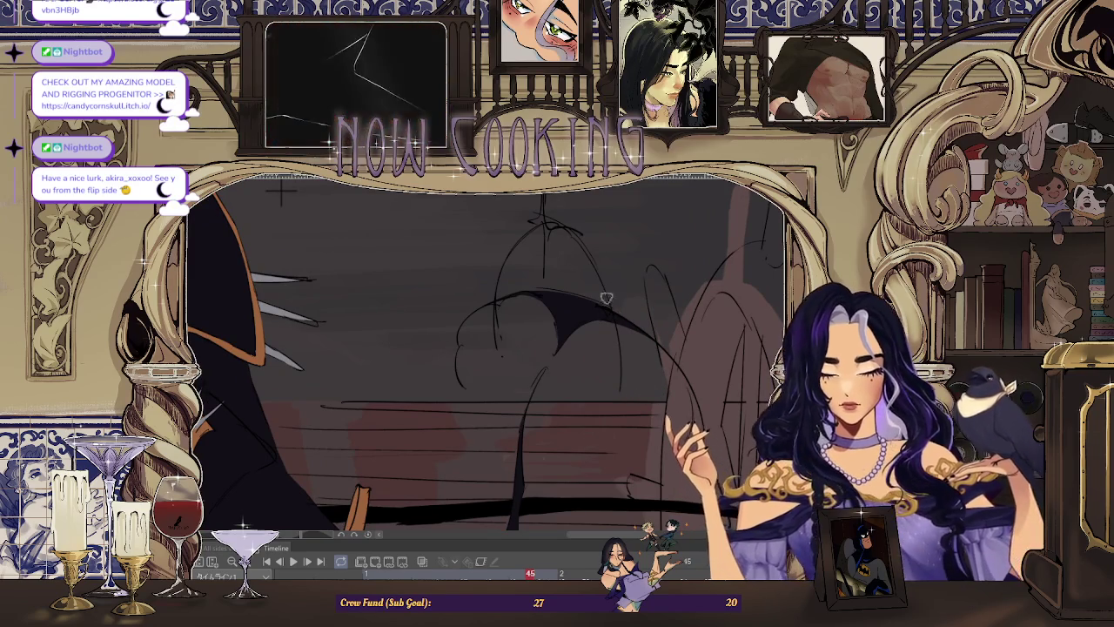
{"action": "scroll", "coordinate": [627, 316], "scroll_direction": "down", "scroll_amount": 2}
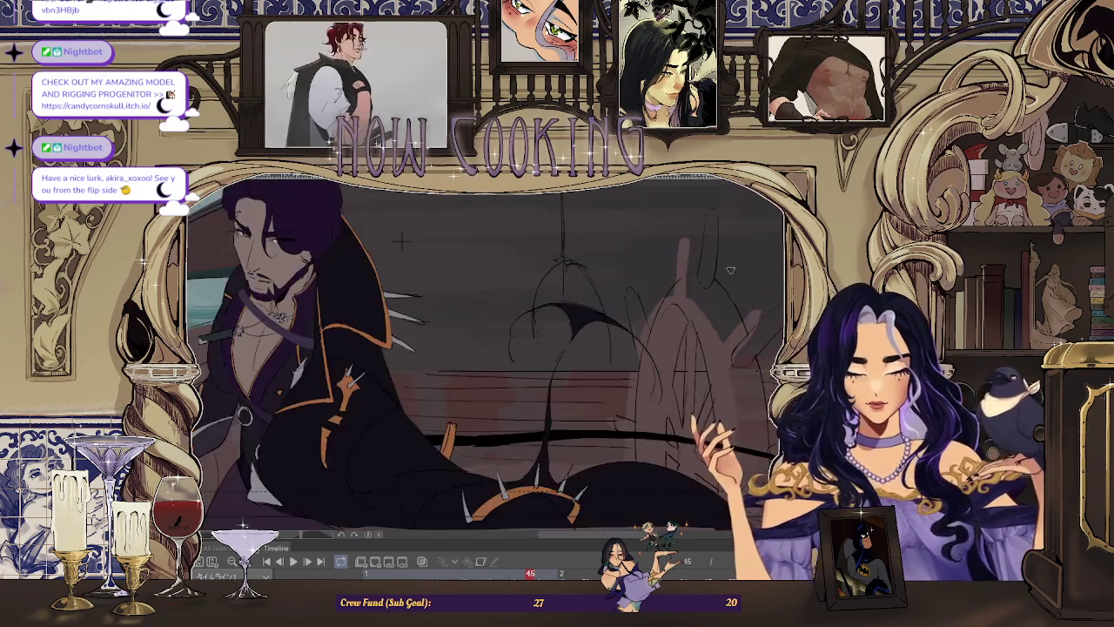
{"action": "scroll", "coordinate": [627, 316], "scroll_direction": "up", "scroll_amount": 2}
{"action": "scroll", "coordinate": [612, 324], "scroll_direction": "up", "scroll_amount": 1}
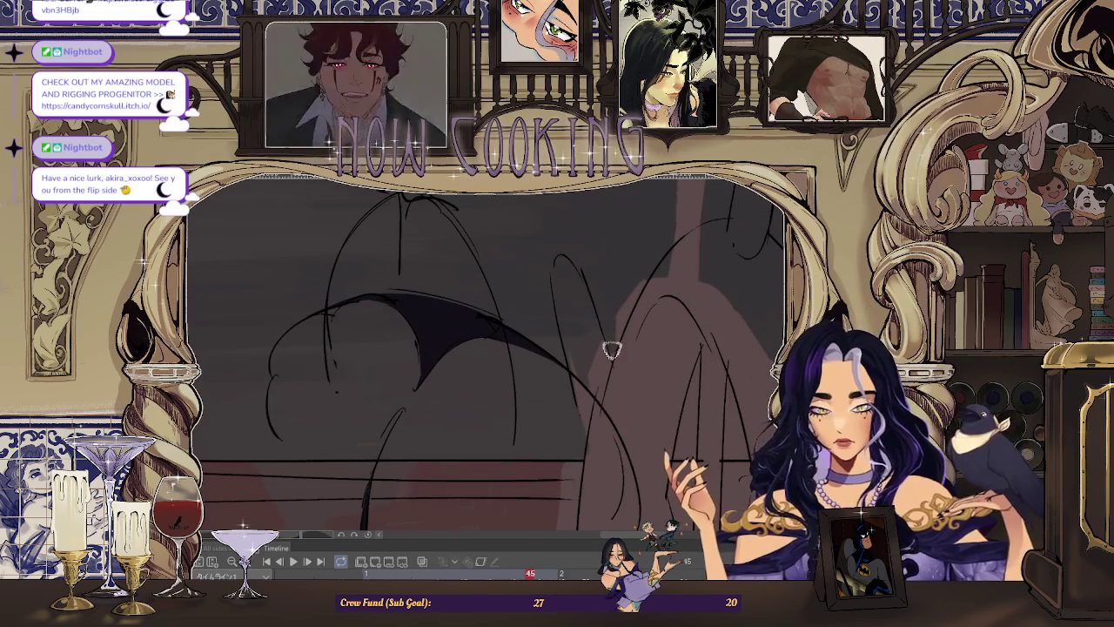
{"action": "scroll", "coordinate": [642, 283], "scroll_direction": "up", "scroll_amount": 1}
{"action": "scroll", "coordinate": [635, 287], "scroll_direction": "down", "scroll_amount": 2}
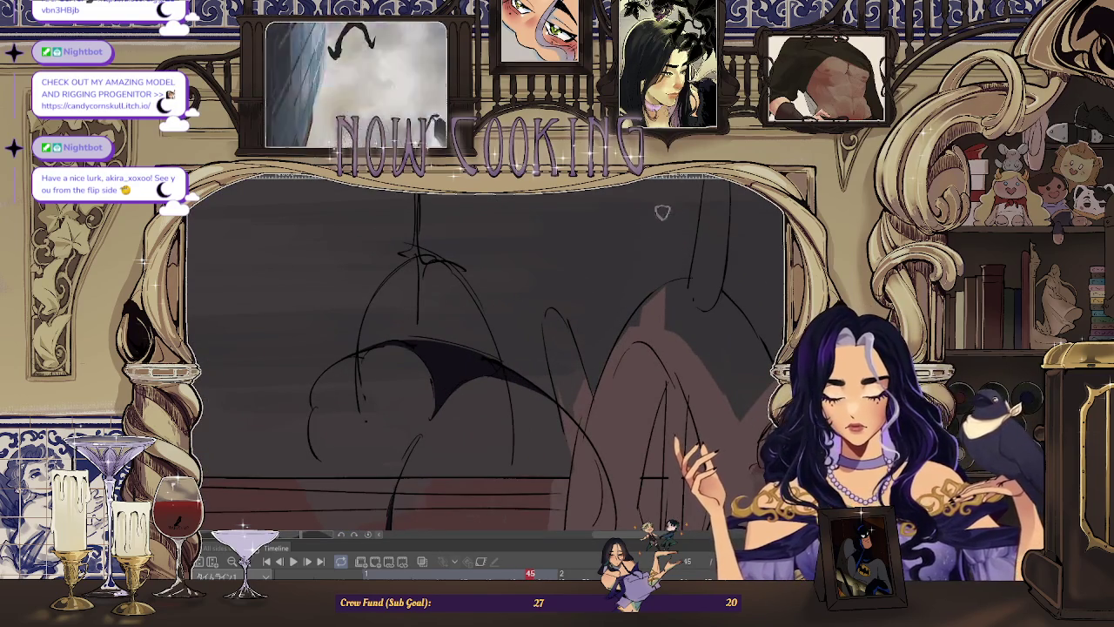
{"action": "scroll", "coordinate": [668, 209], "scroll_direction": "up", "scroll_amount": 2}
{"action": "scroll", "coordinate": [627, 261], "scroll_direction": "down", "scroll_amount": 2}
Paint pinkish brown onto the ship's wheel and add a wider, lighter diagonal highlight.
{"action": "left_click_drag", "start_coordinate": [572, 296], "coordinate": [605, 338]}
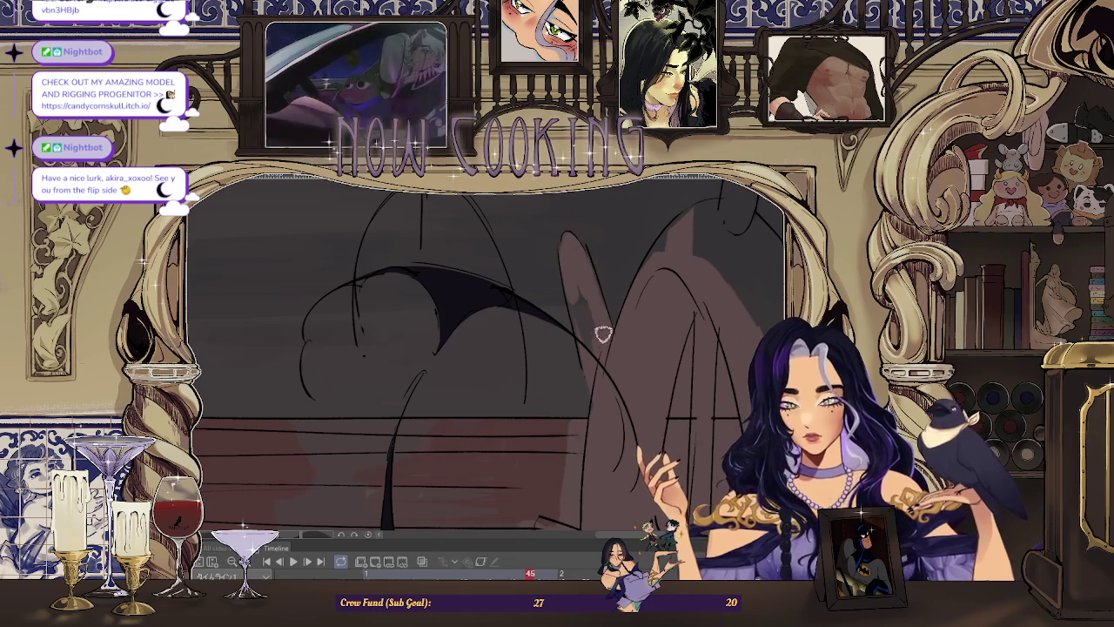
{"action": "left_click_drag", "start_coordinate": [568, 326], "coordinate": [637, 238]}
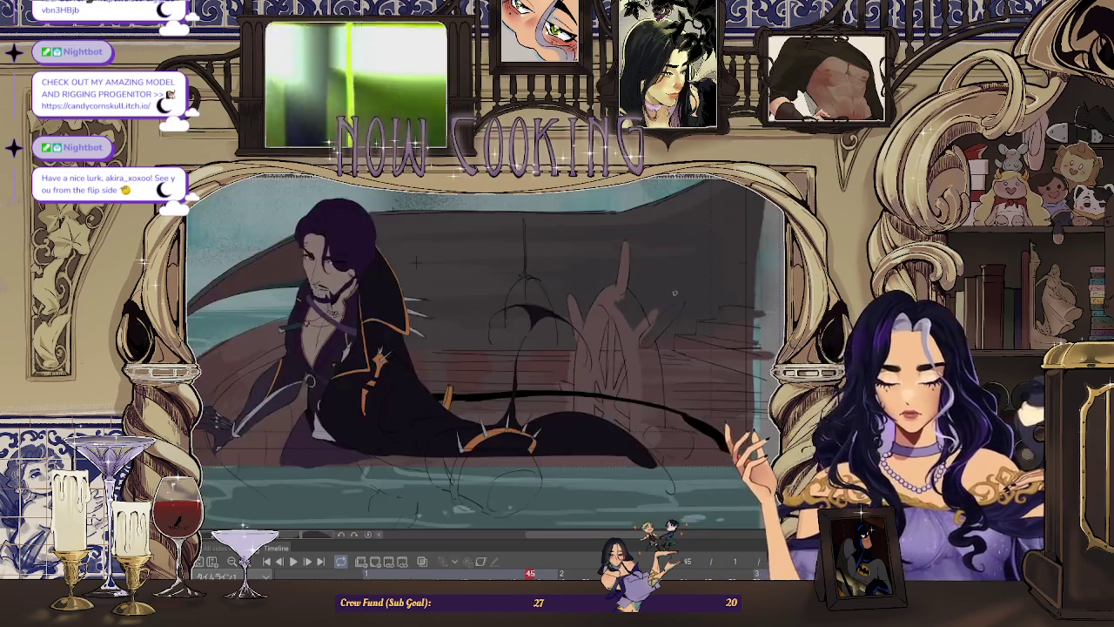
{"action": "left_click_drag", "start_coordinate": [608, 346], "coordinate": [632, 317]}
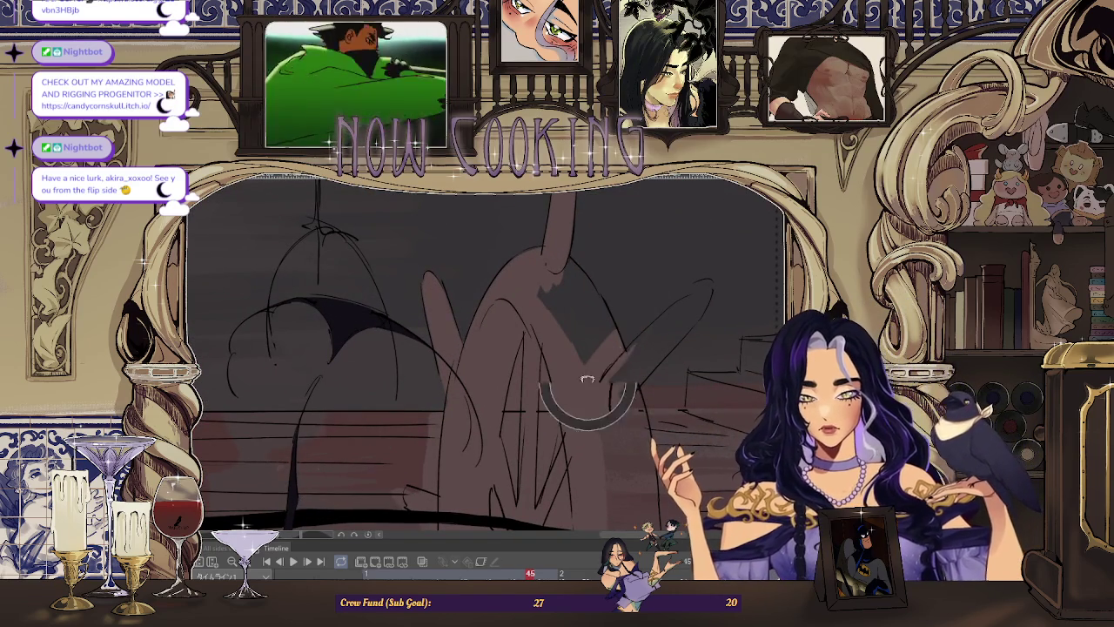
{"action": "left_click_drag", "start_coordinate": [667, 324], "coordinate": [634, 350]}
{"action": "left_click_drag", "start_coordinate": [707, 291], "coordinate": [699, 304]}
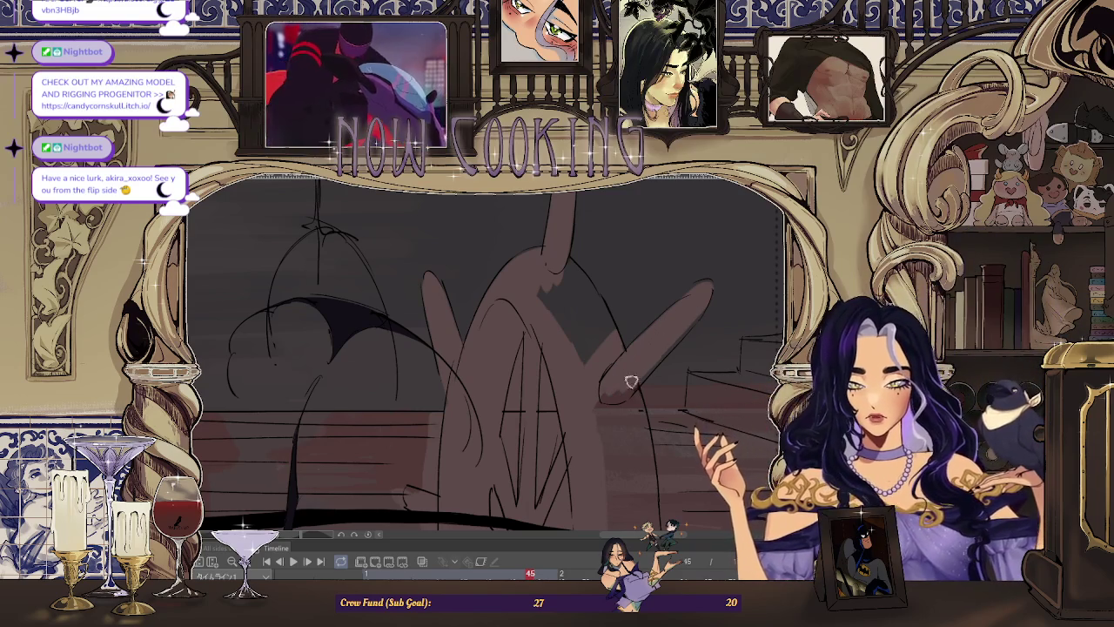
Undo a darker shading patch on the wheel and view the wheel in context.
{"action": "left_click_drag", "start_coordinate": [562, 270], "coordinate": [604, 331]}
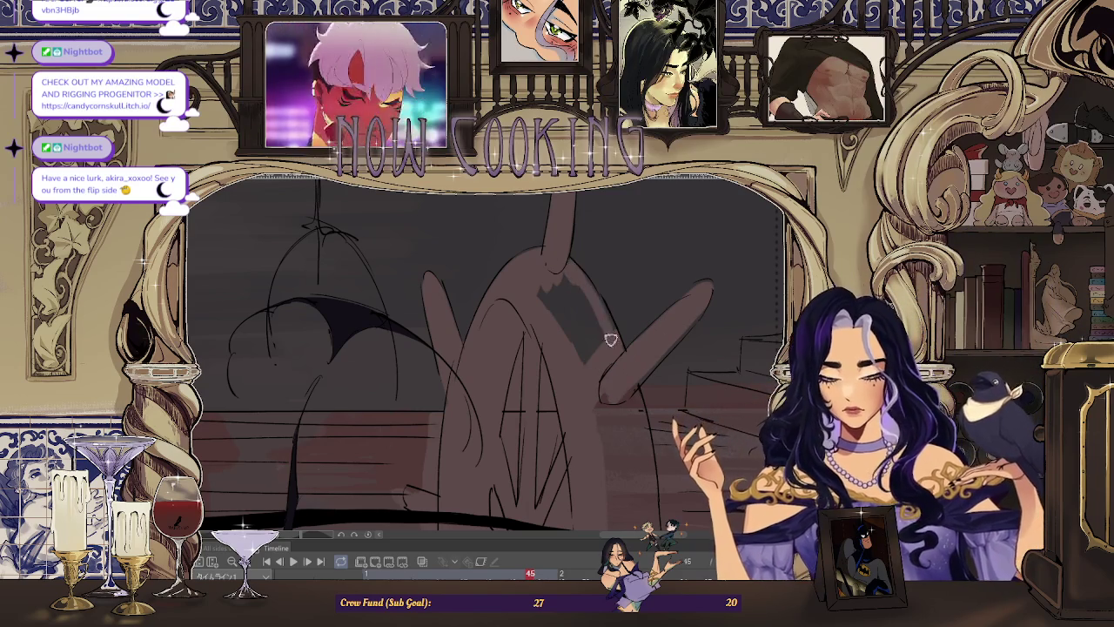
{"action": "key", "text": "ctrl+z"}
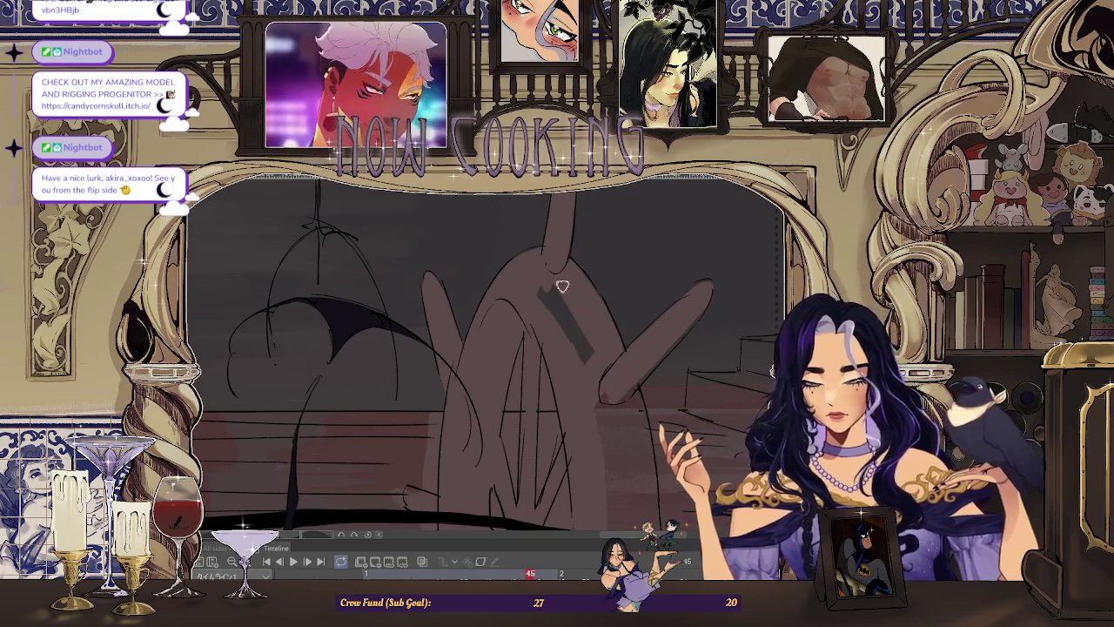
{"action": "key", "text": "space"}
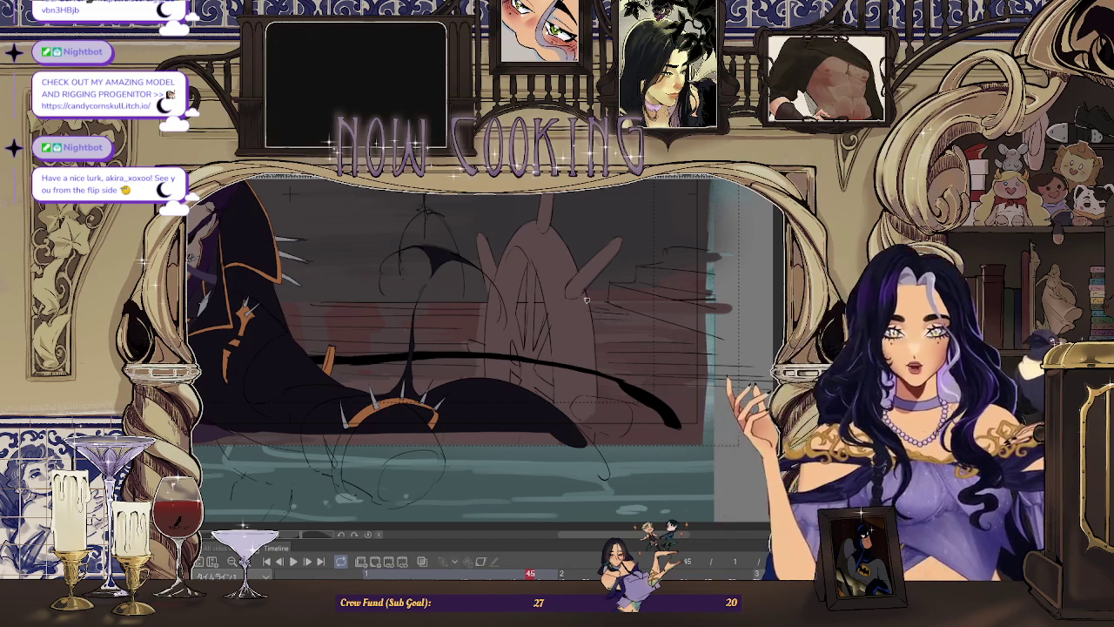
{"action": "scroll", "coordinate": [491, 296], "scroll_direction": "up", "scroll_amount": 3}
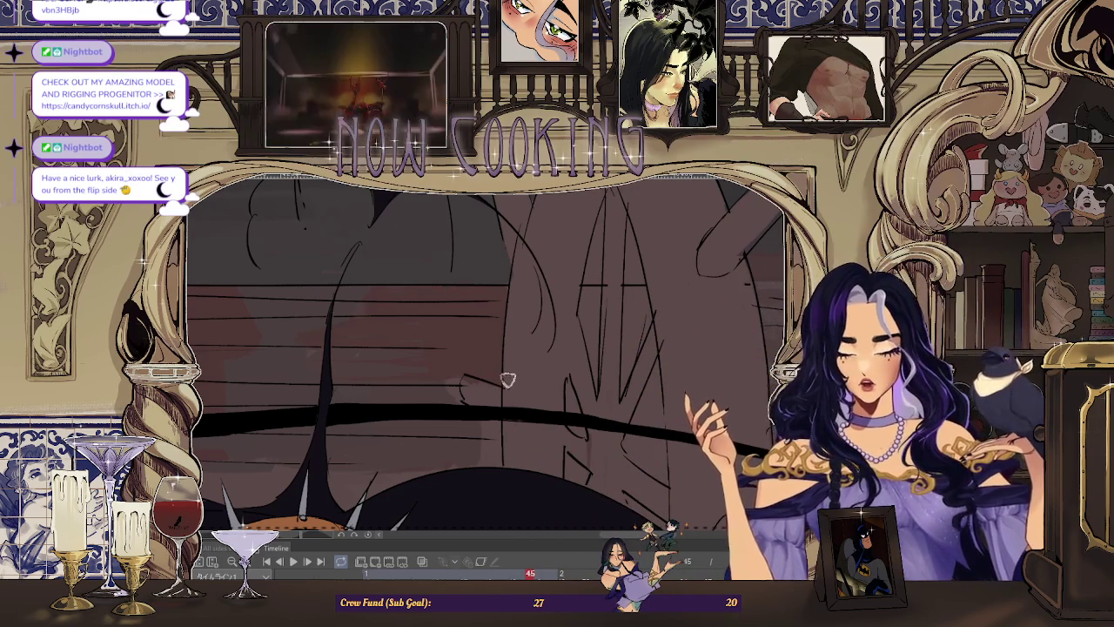
{"action": "left_click_drag", "start_coordinate": [523, 261], "coordinate": [466, 367]}
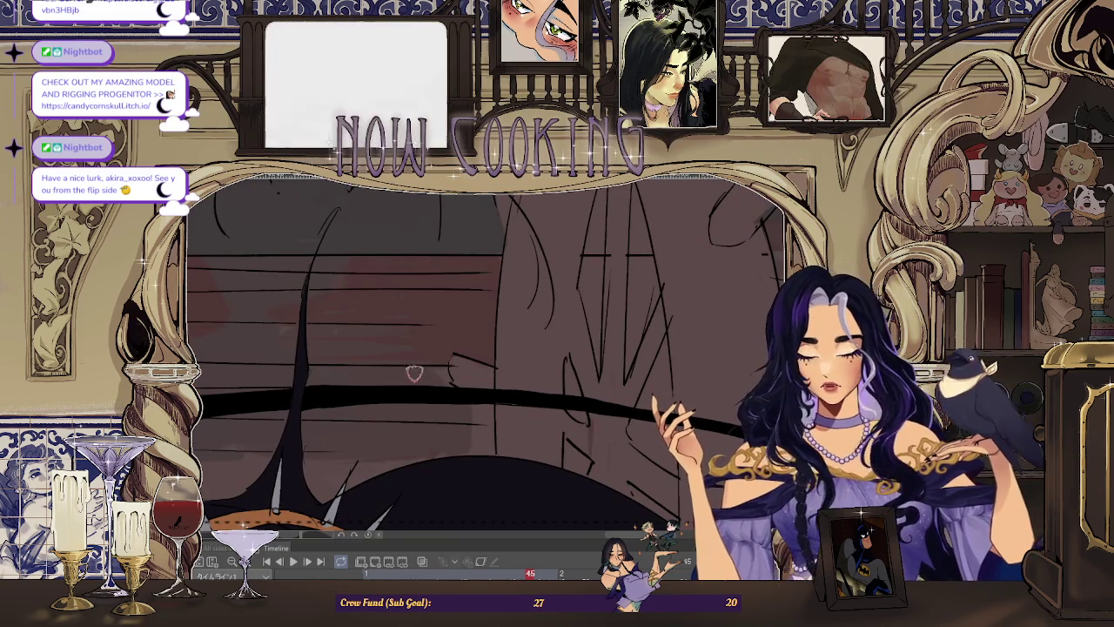
{"action": "left_click_drag", "start_coordinate": [419, 394], "coordinate": [504, 341]}
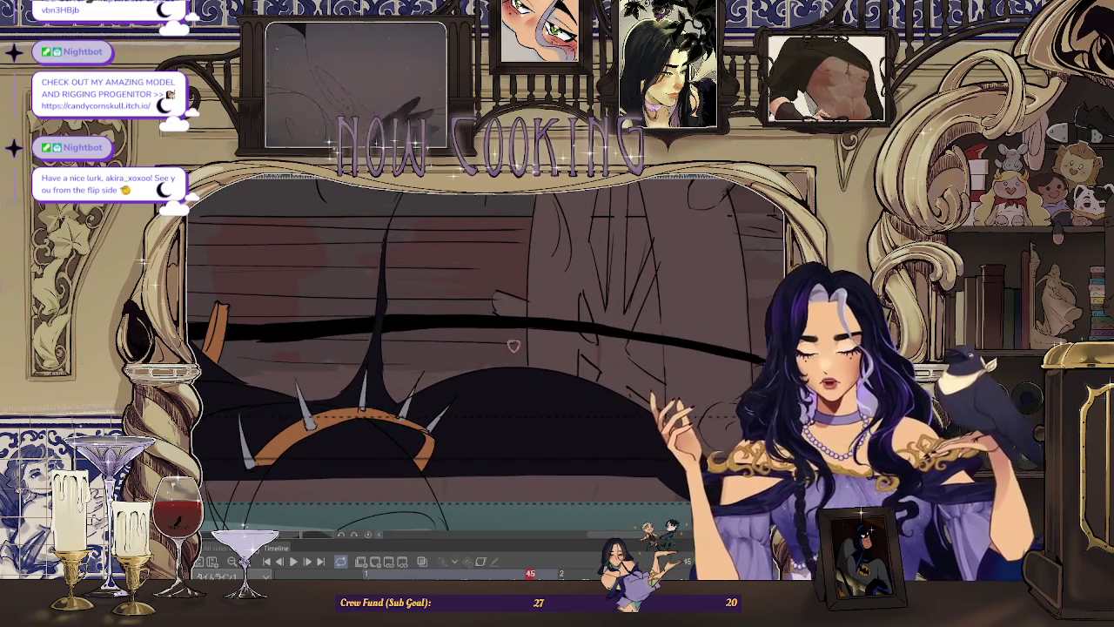
{"action": "scroll", "coordinate": [519, 371], "scroll_direction": "down", "scroll_amount": 3}
{"action": "scroll", "coordinate": [539, 348], "scroll_direction": "down", "scroll_amount": 3}
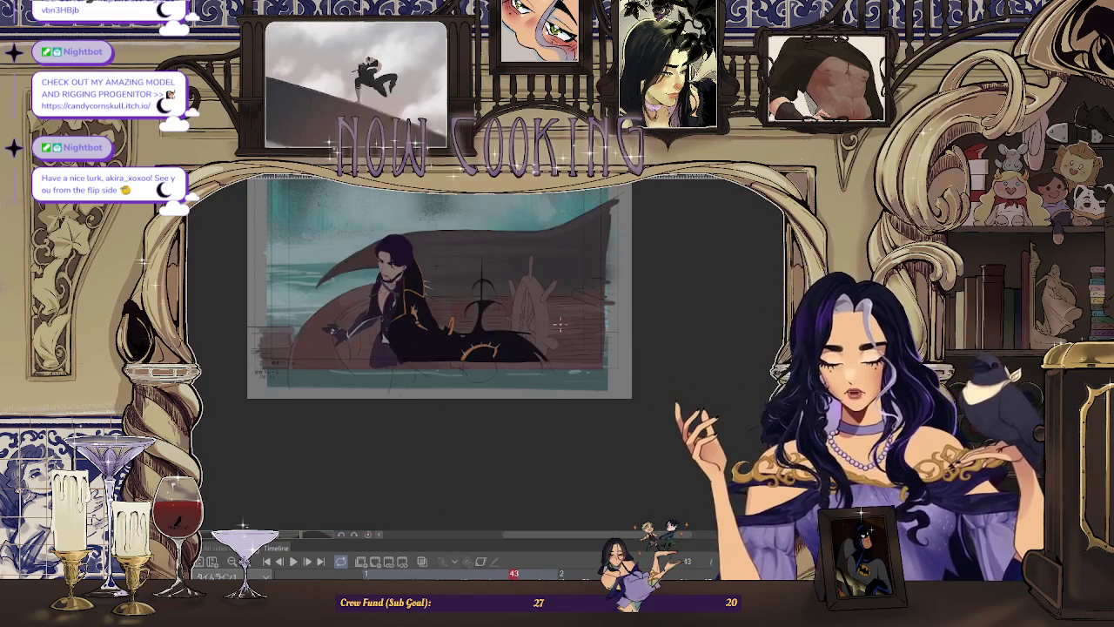
{"action": "scroll", "coordinate": [471, 339], "scroll_direction": "up", "scroll_amount": 2}
{"action": "scroll", "coordinate": [451, 343], "scroll_direction": "up", "scroll_amount": 1}
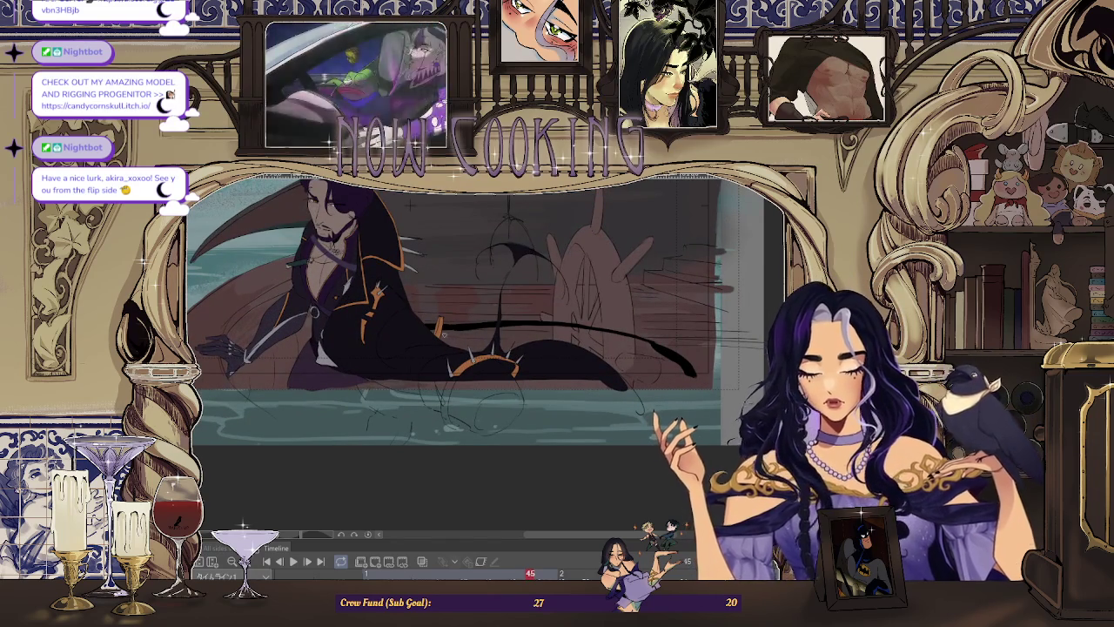
{"action": "scroll", "coordinate": [452, 339], "scroll_direction": "up", "scroll_amount": 1}
{"action": "scroll", "coordinate": [452, 340], "scroll_direction": "up", "scroll_amount": 1}
{"action": "scroll", "coordinate": [453, 339], "scroll_direction": "up", "scroll_amount": 1}
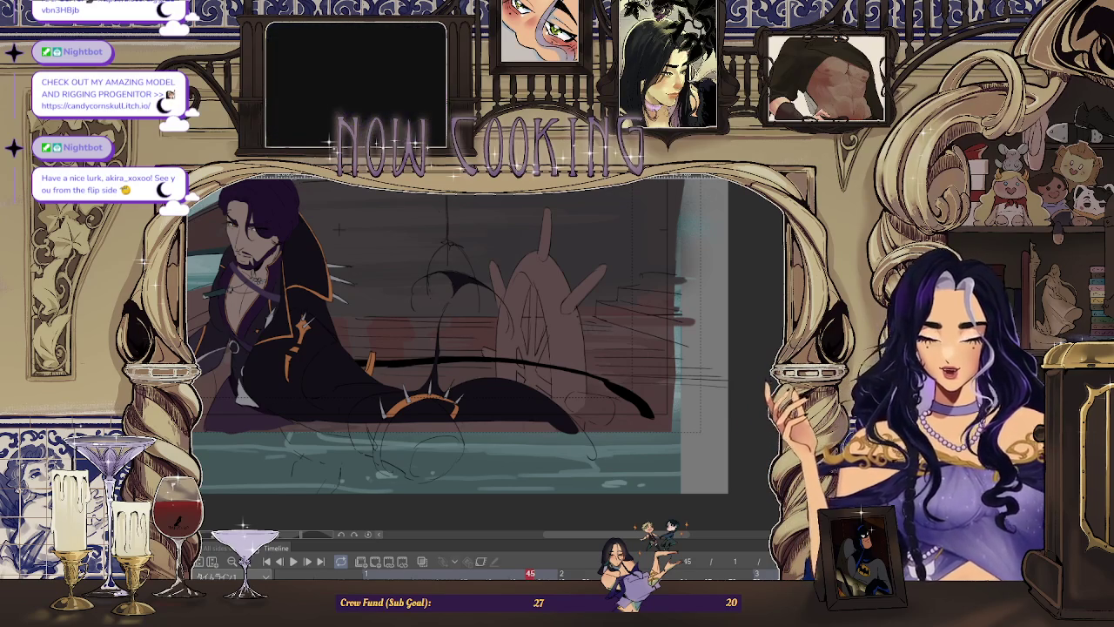
{"action": "scroll", "coordinate": [575, 311], "scroll_direction": "up", "scroll_amount": 2}
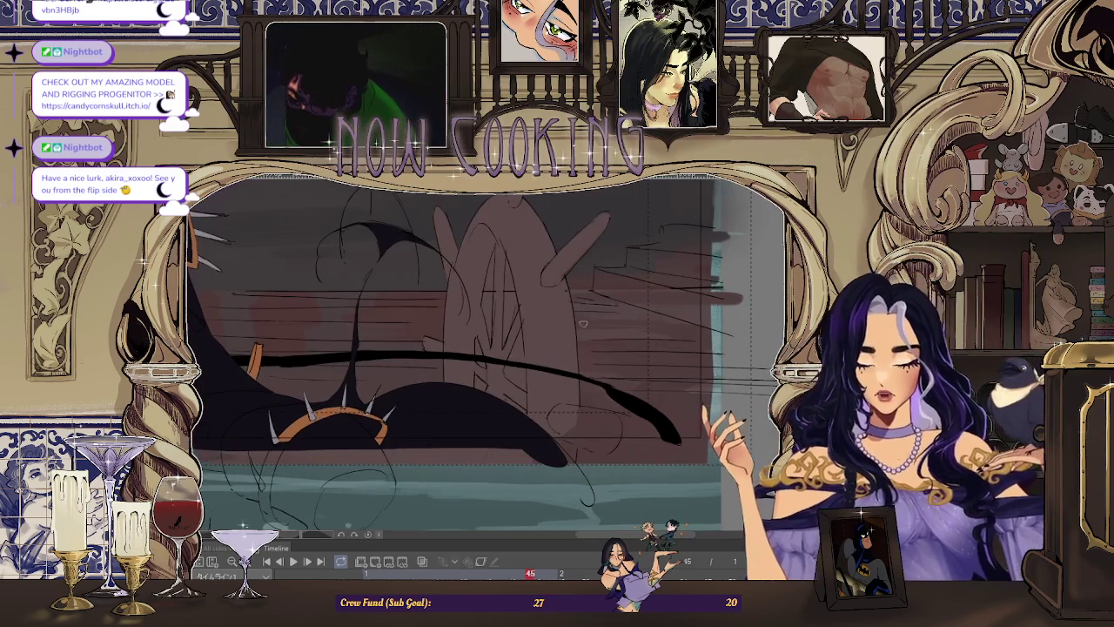
{"action": "scroll", "coordinate": [558, 343], "scroll_direction": "up", "scroll_amount": 1}
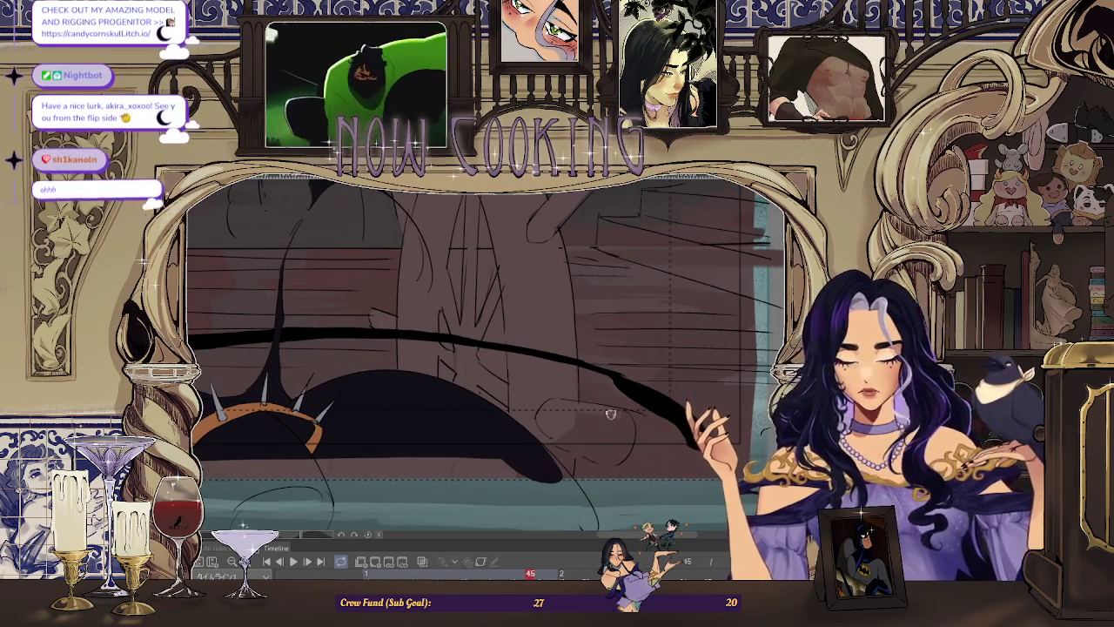